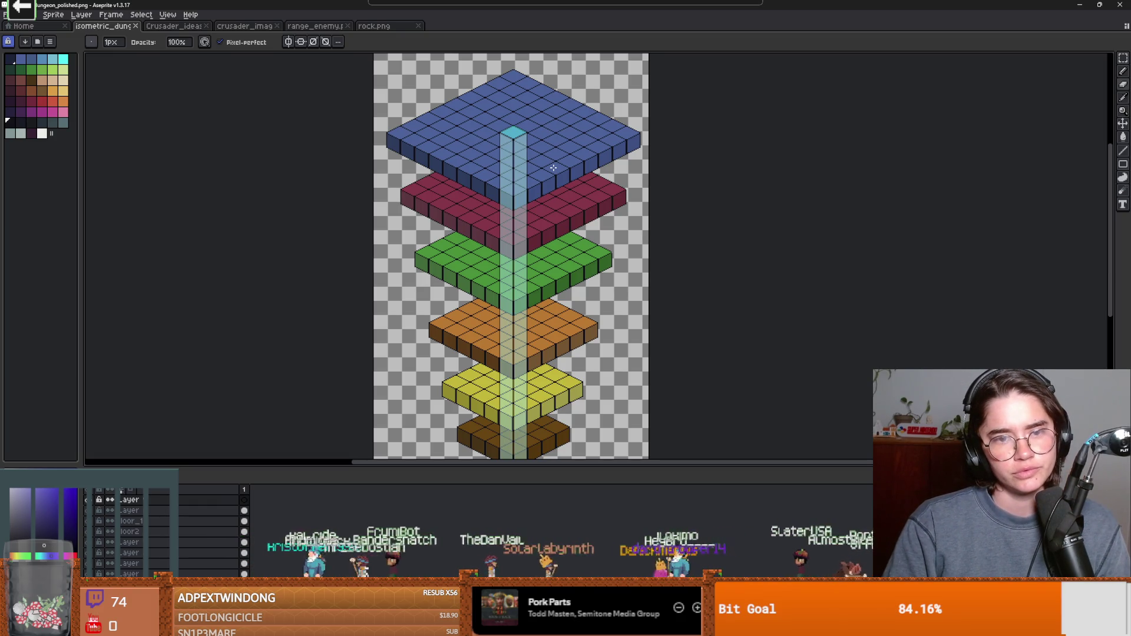
# Step: Save the stacked isometric tile sprite as a PNG, accepting that its layers won't be kept
pyautogui.scroll(-5, 553, 168)
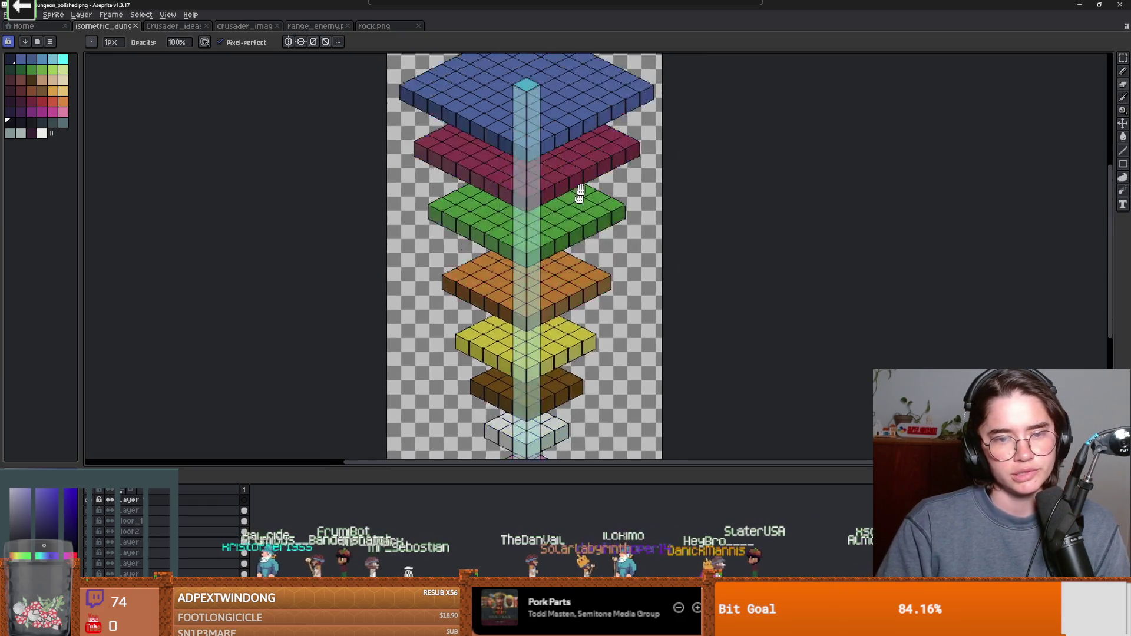
pyautogui.scroll(3, 607, 195)
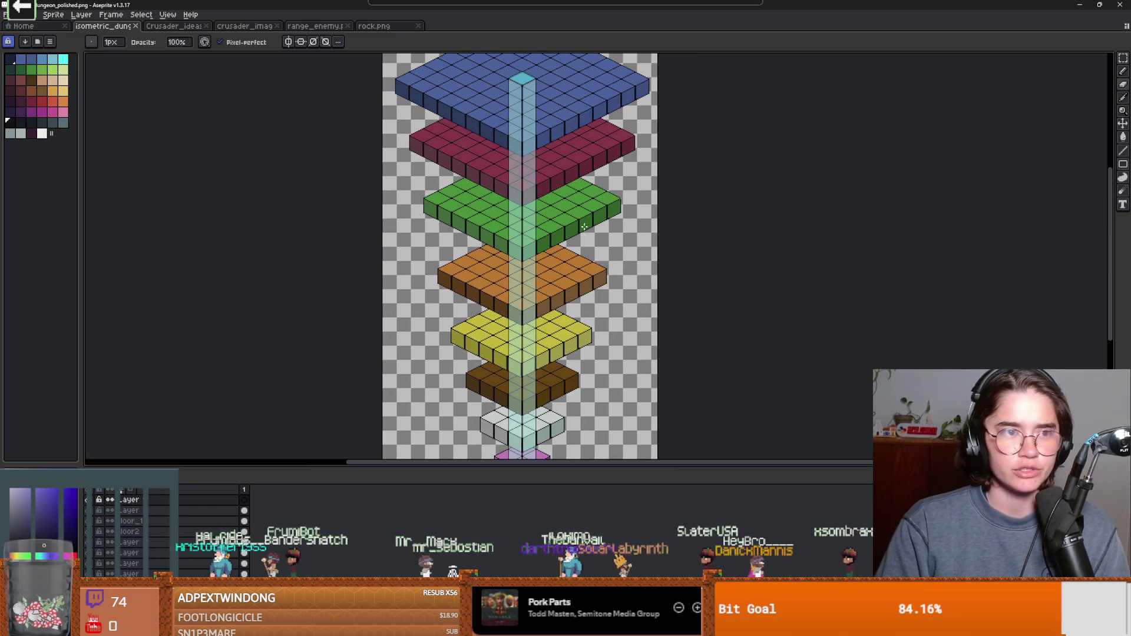
pyautogui.hotkey('ctrl', 's')
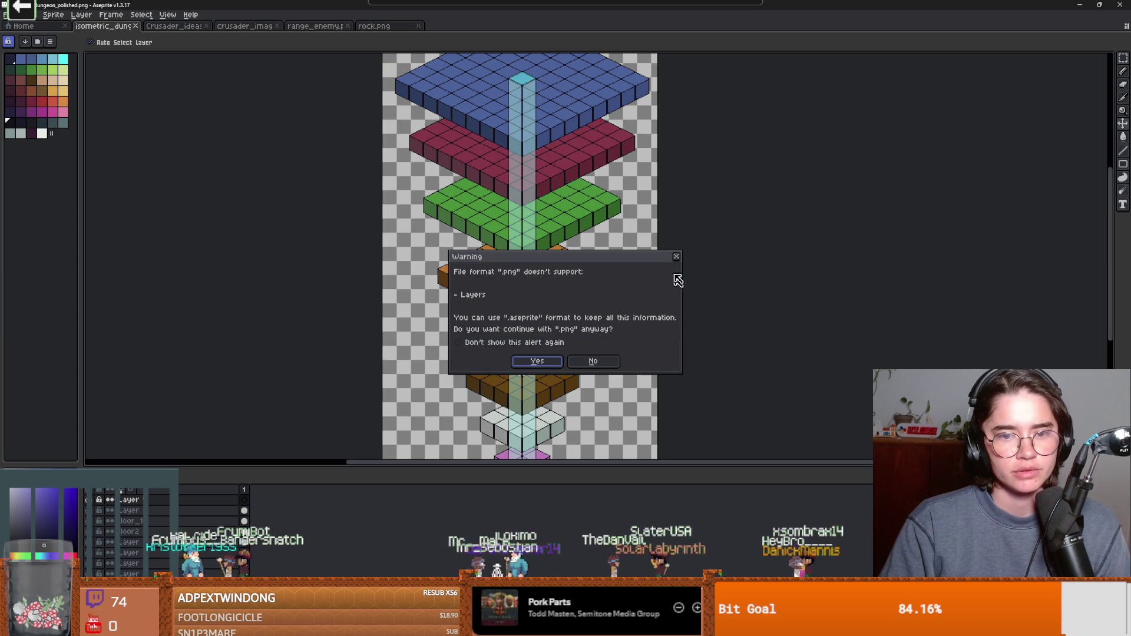
pyautogui.click(675, 255)
pyautogui.scroll(-2, 436, 288)
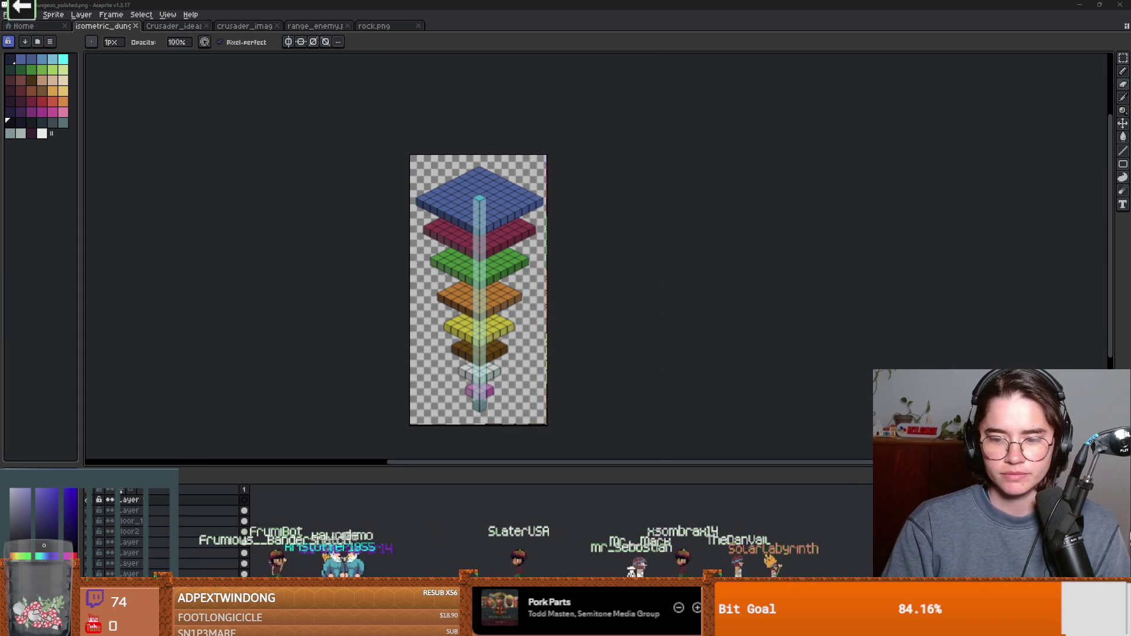
# Step: Save the range_enemy scene in Godot, then return to the repository's 26 changed files
pyautogui.hotkey('alt', 'Tab')
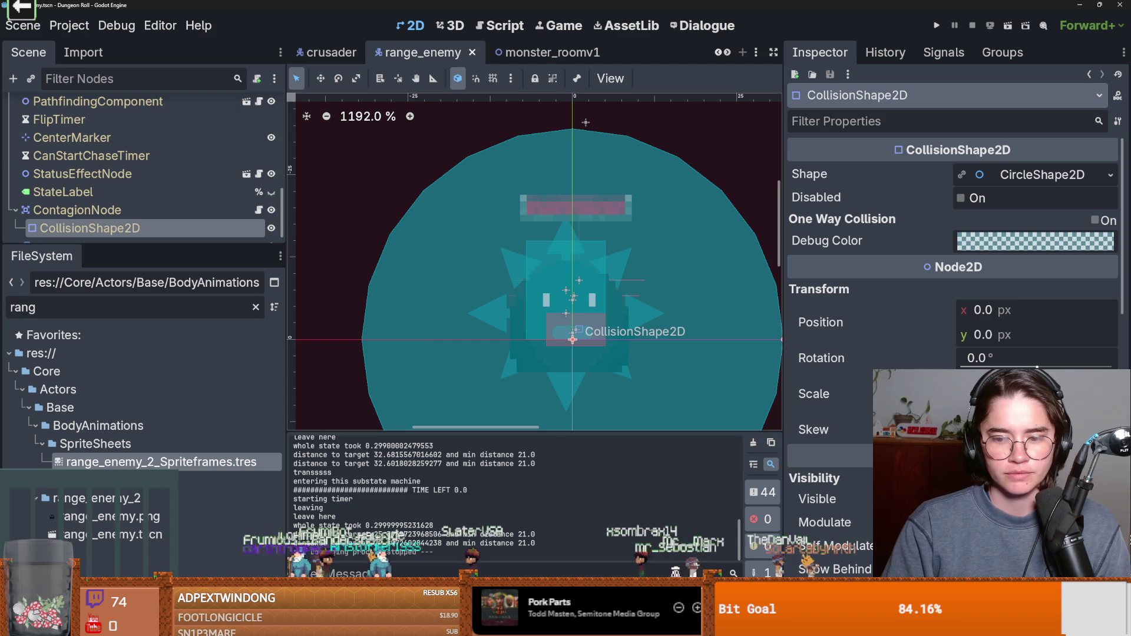
pyautogui.hotkey('ctrl', 's')
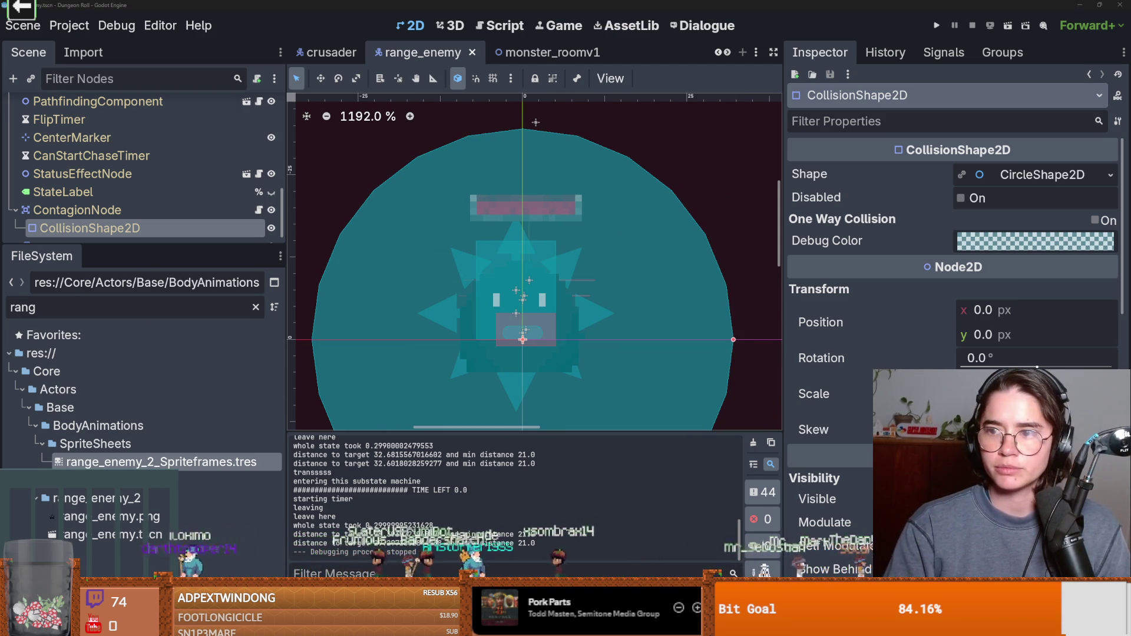
pyautogui.hotkey('alt', 'Tab')
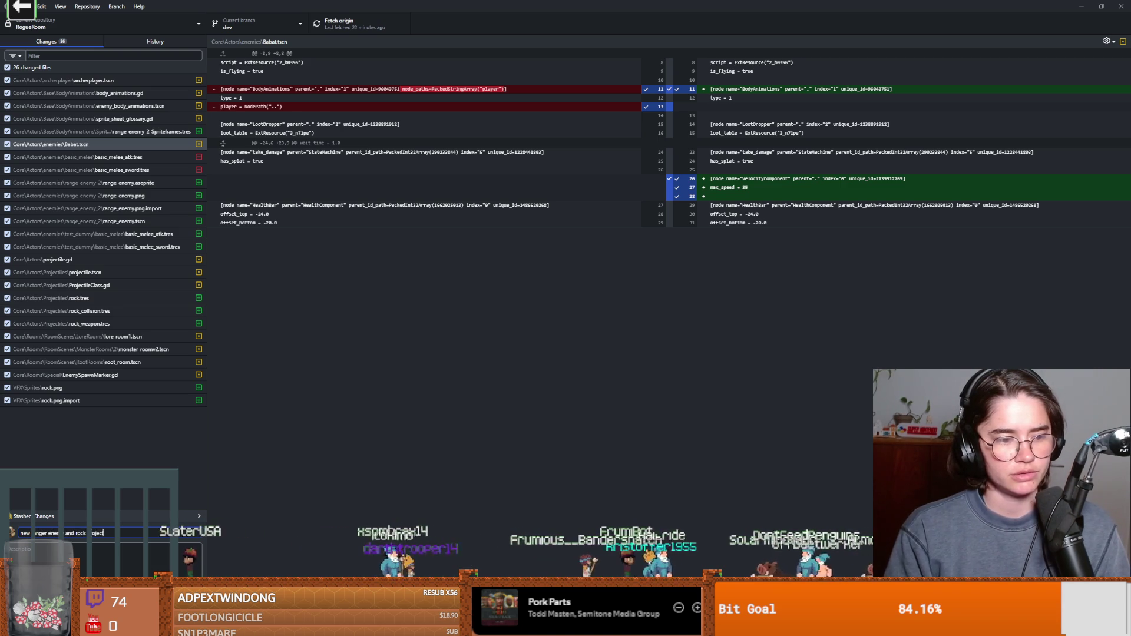
# Step: Commit the changes to dev as 'new ranger enemy and rock projectile' and push to origin
pyautogui.hotkey('ctrl', 'Return')
pyautogui.click(348, 24)
pyautogui.click(253, 27)
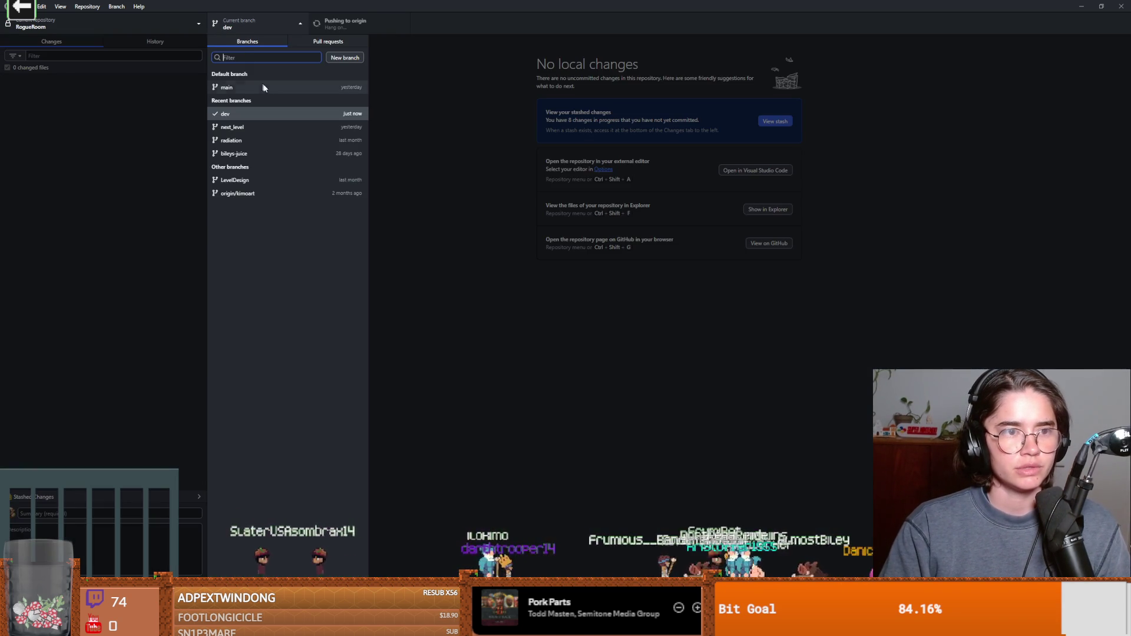
pyautogui.click(182, 133)
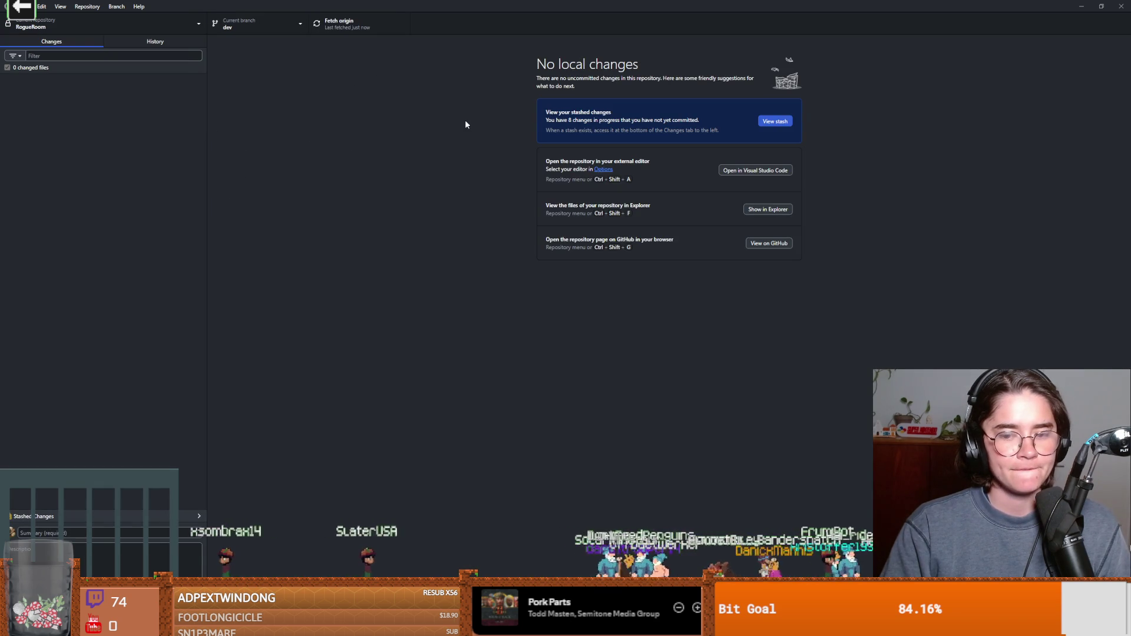
# Step: Look over the branch list again and bring up the Branch menu
pyautogui.click(253, 27)
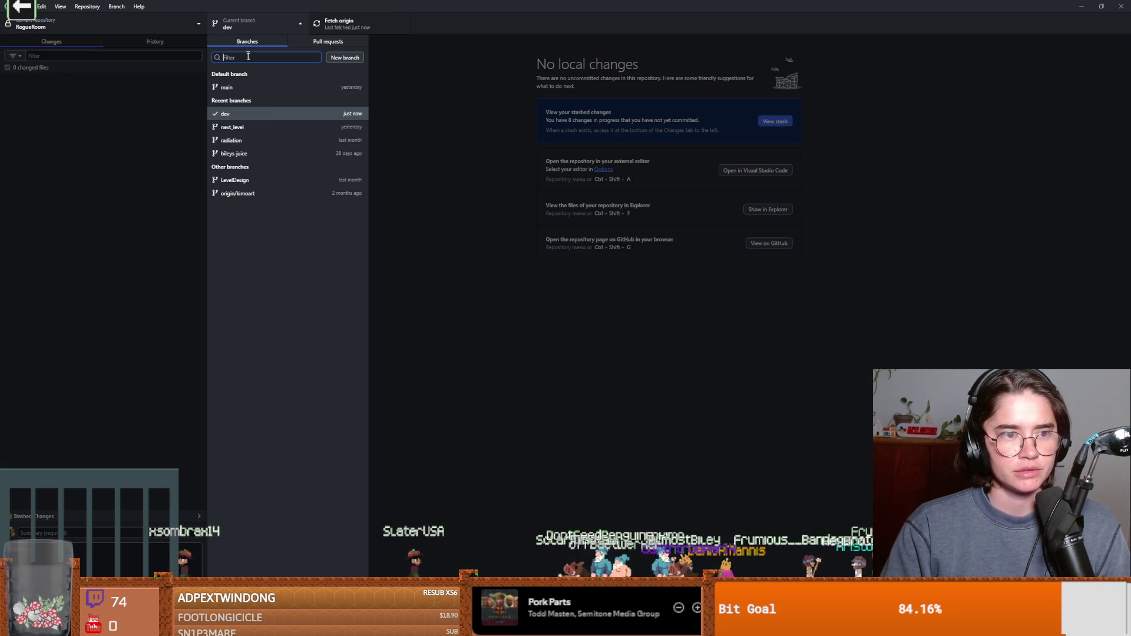
pyautogui.click(479, 274)
pyautogui.hotkey('alt', 'Tab')
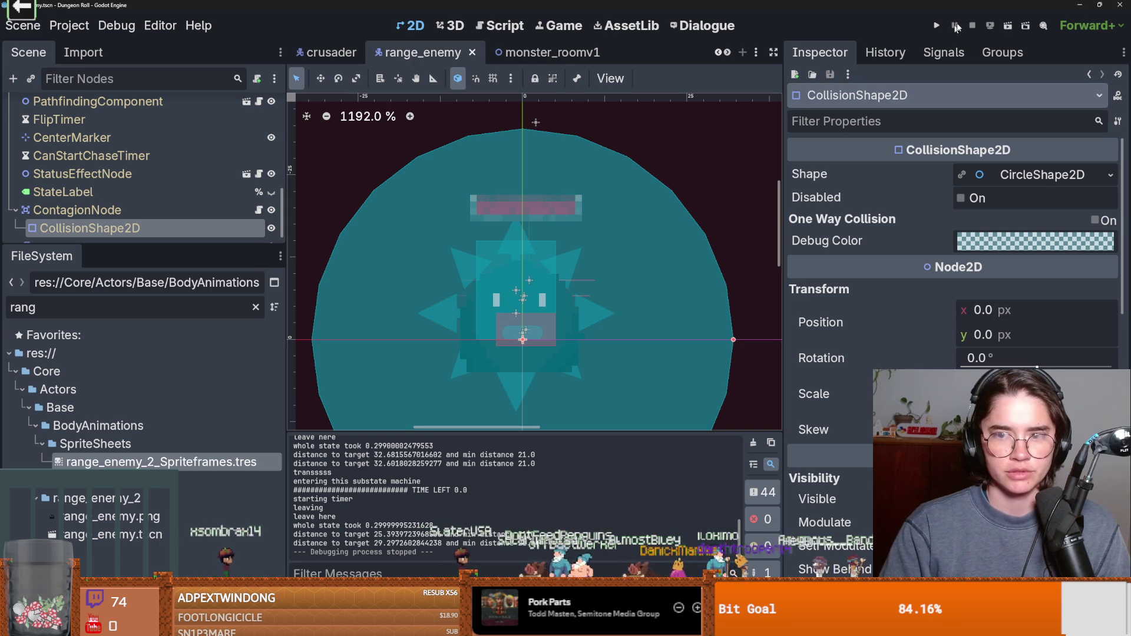
pyautogui.hotkey('alt', 'Tab')
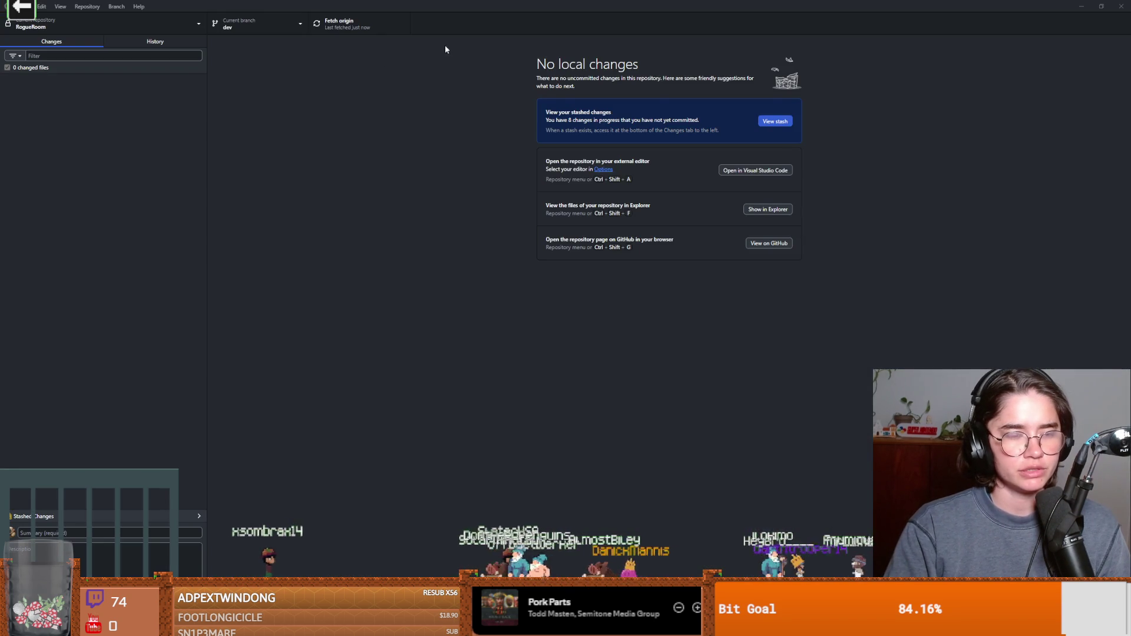
pyautogui.click(257, 23)
pyautogui.click(89, 7)
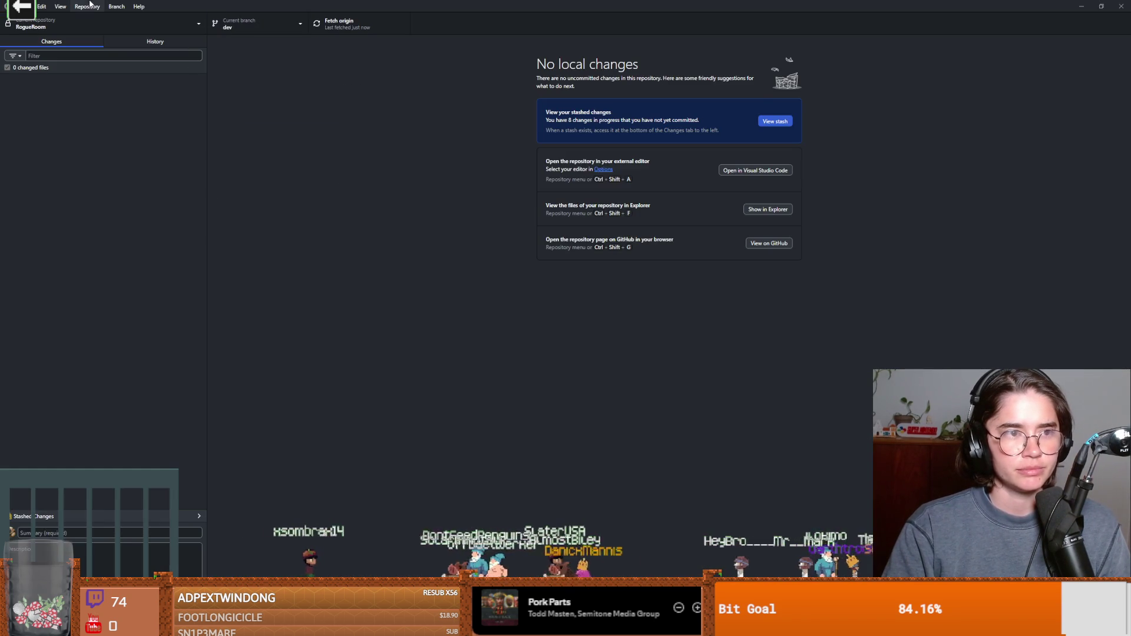
pyautogui.click(116, 6)
# Step: Preview merging next_level into dev, see it's already up to date, and cancel
pyautogui.click(150, 123)
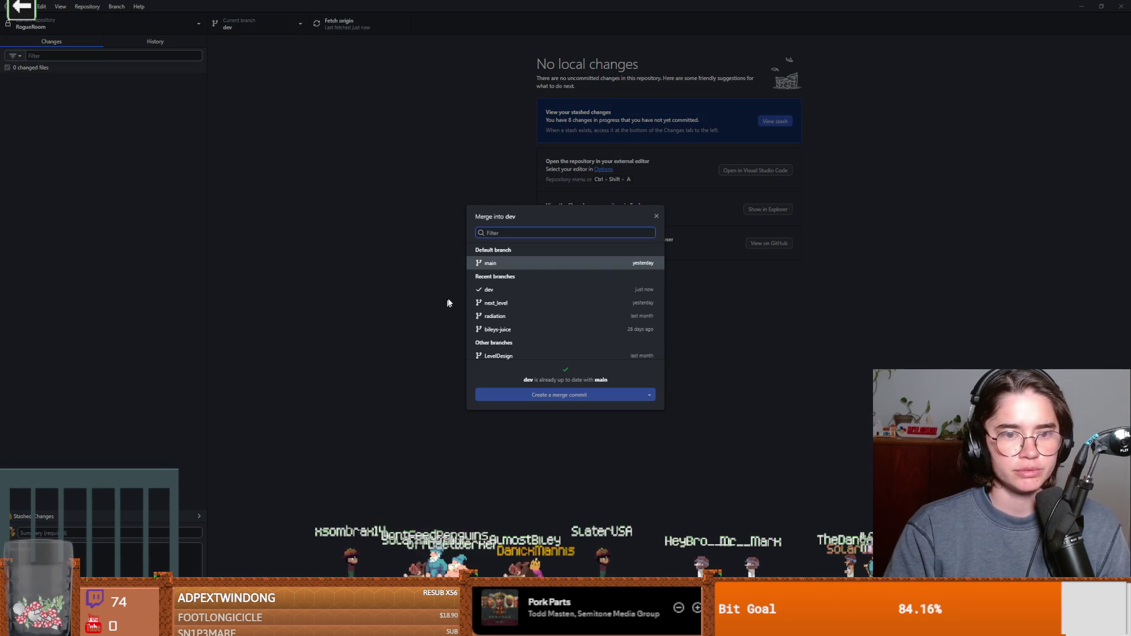
pyautogui.click(515, 307)
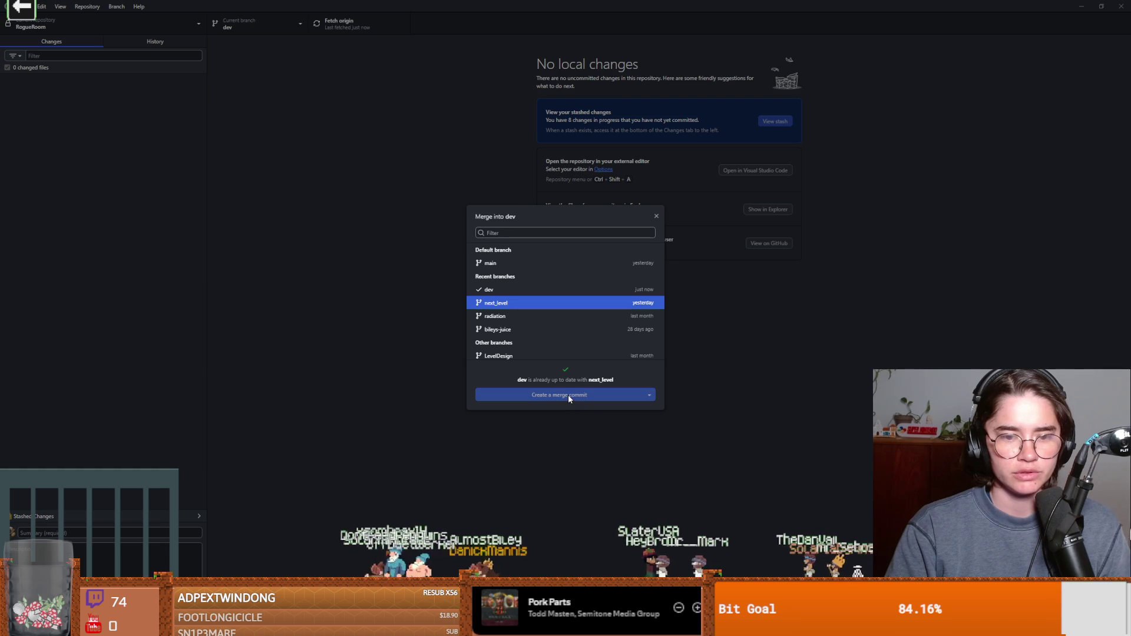
pyautogui.scroll(-1, 517, 331)
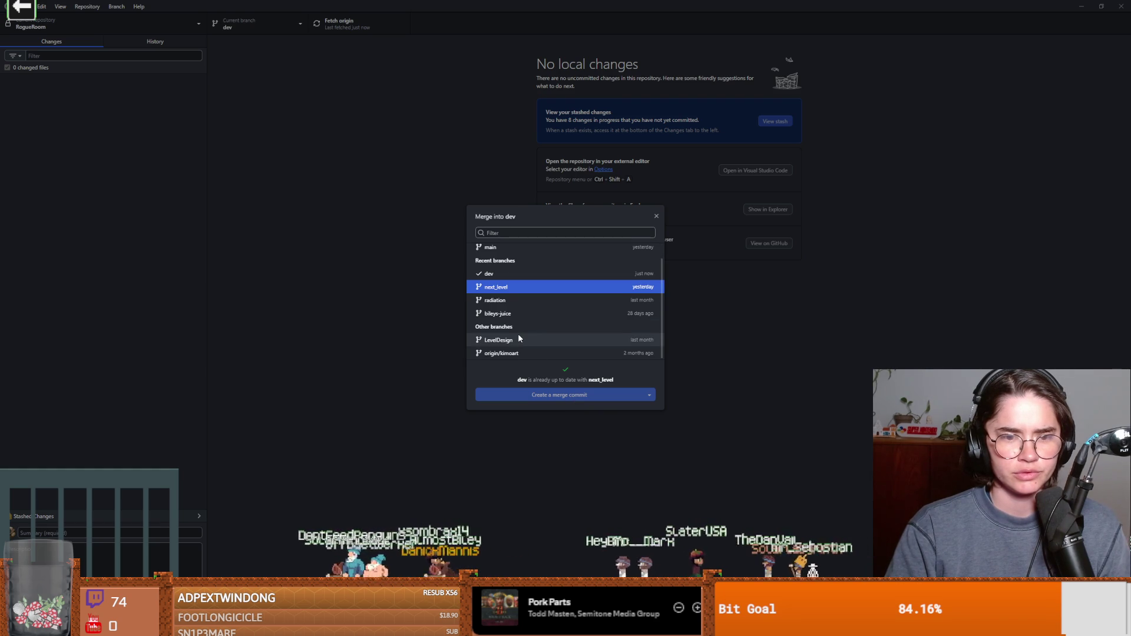
pyautogui.scroll(1, 518, 338)
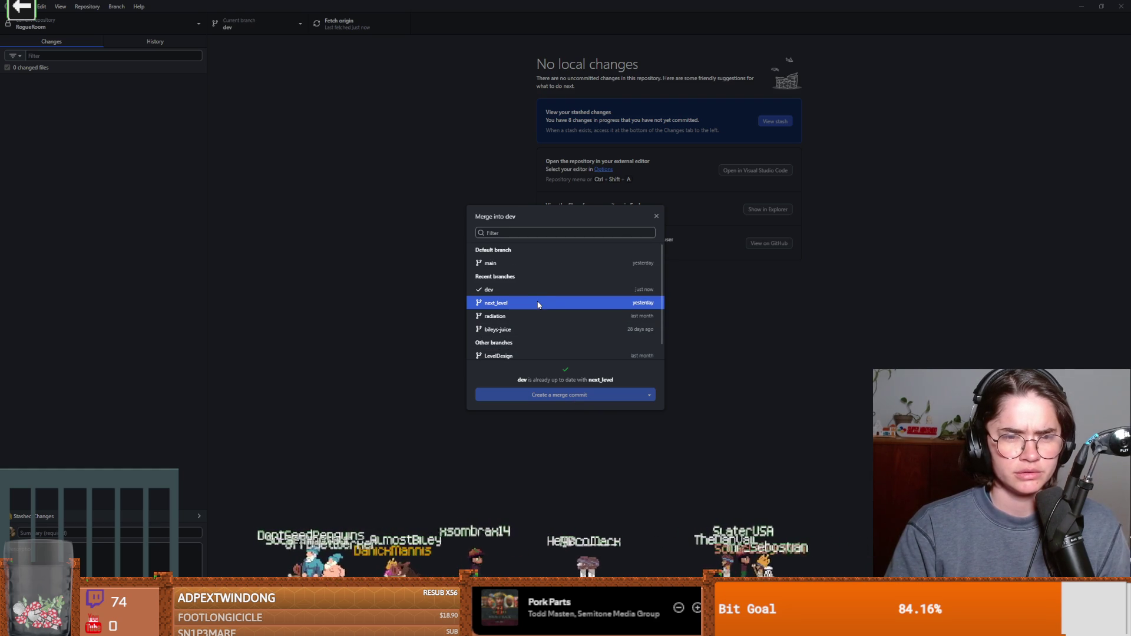
pyautogui.click(655, 218)
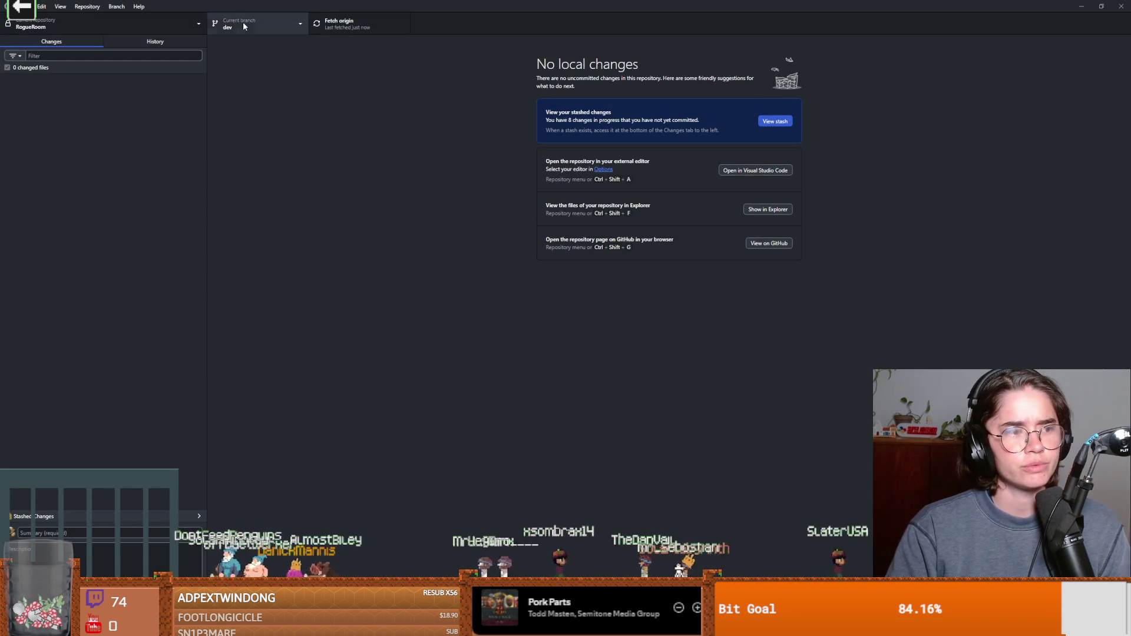
# Step: Check out the next_level branch and view its commit history
pyautogui.click(253, 23)
pyautogui.click(291, 127)
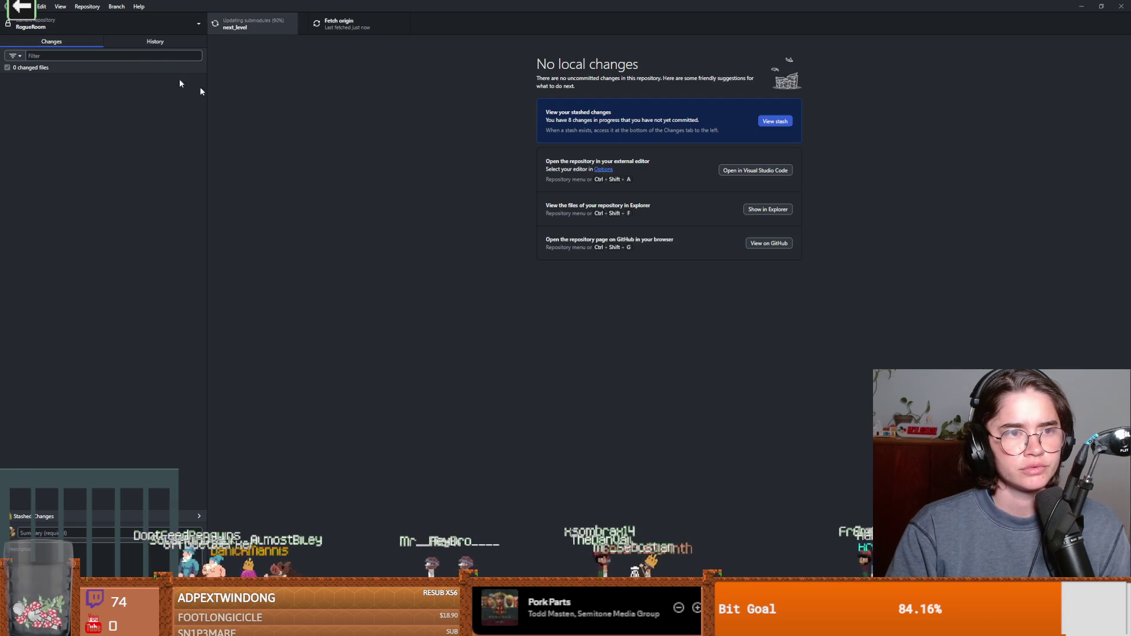
pyautogui.click(157, 43)
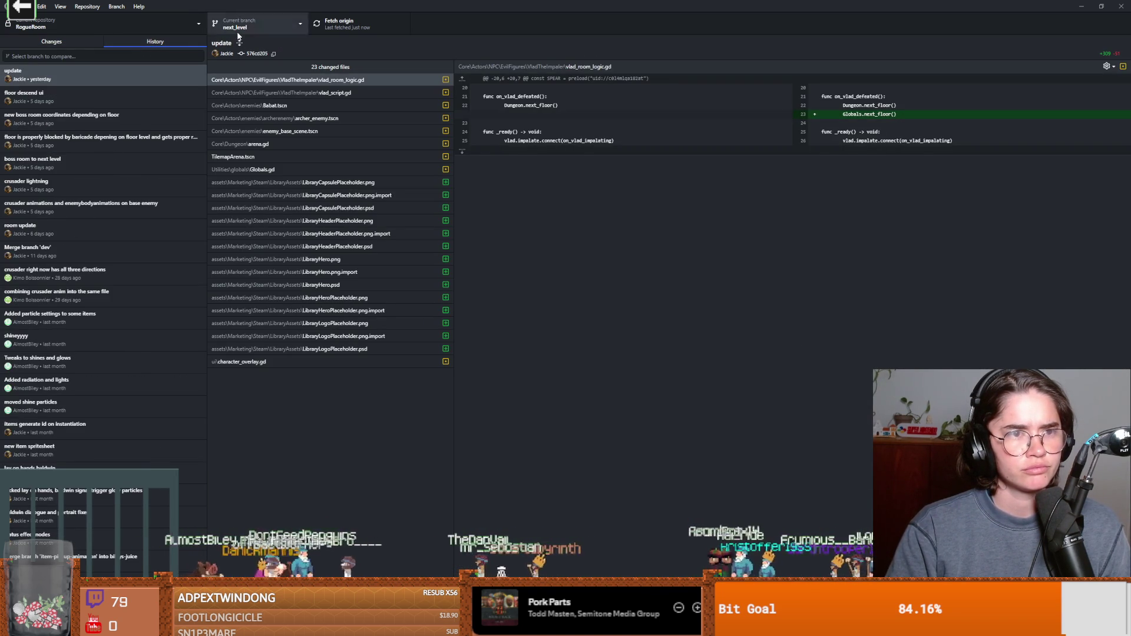
# Step: Check out LevelDesign, review its history headed by 'Rooms 24, 25', then switch back to dev
pyautogui.click(260, 24)
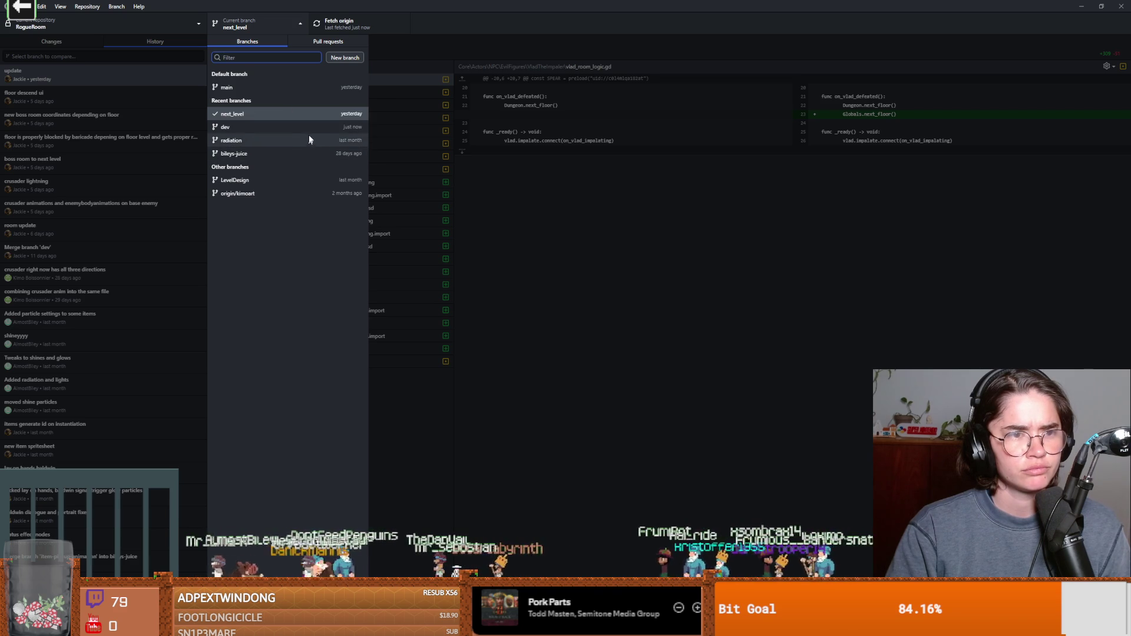
pyautogui.click(289, 181)
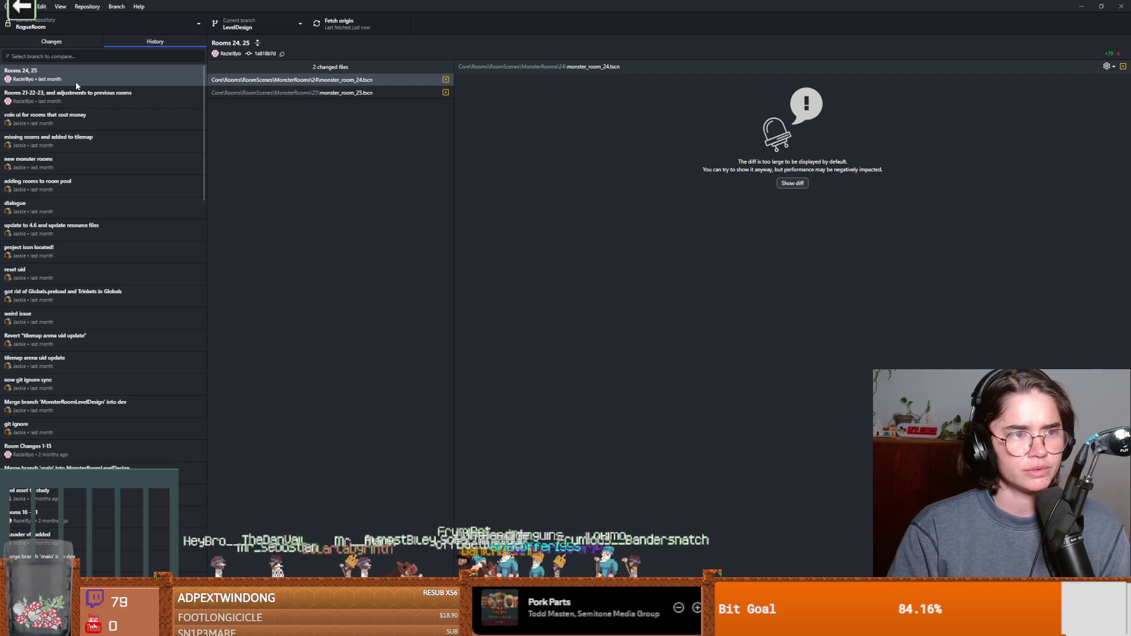
pyautogui.click(248, 27)
pyautogui.click(241, 136)
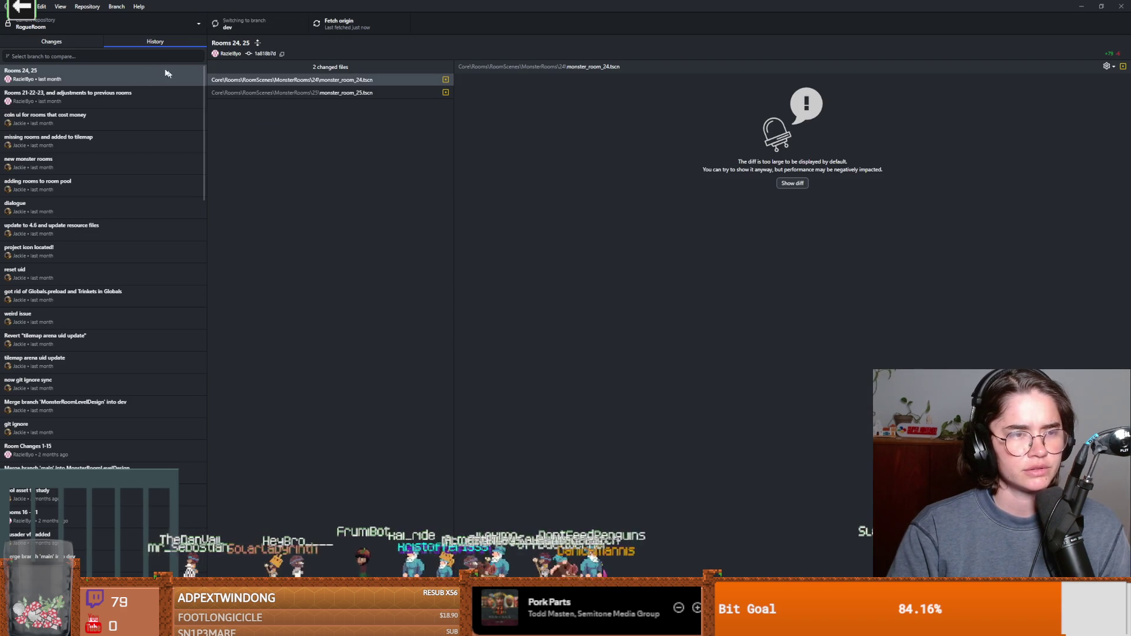
# Step: Merge LevelDesign into dev with a merge commit, producing 8 conflicted files
pyautogui.click(237, 24)
pyautogui.click(237, 24)
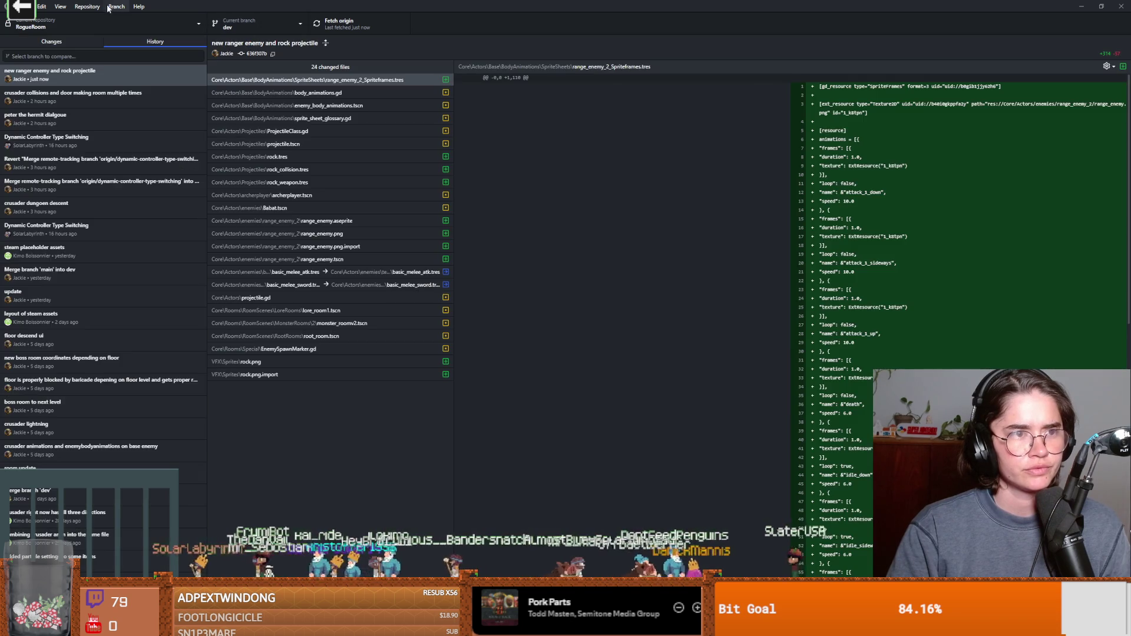
pyautogui.click(109, 8)
pyautogui.click(147, 118)
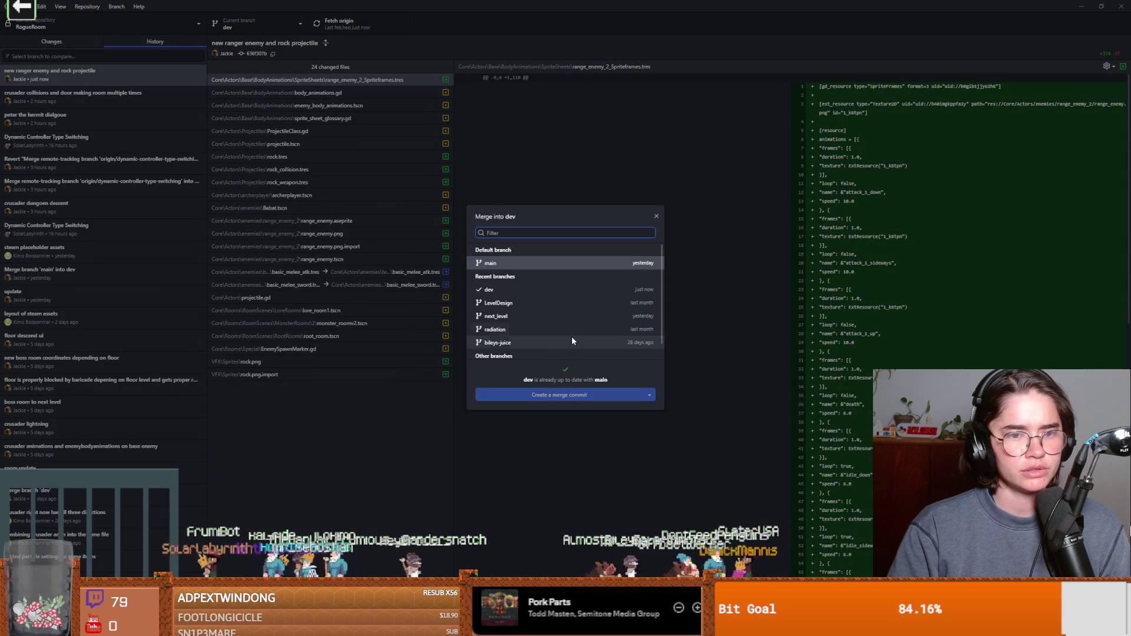
pyautogui.click(499, 303)
pyautogui.click(571, 395)
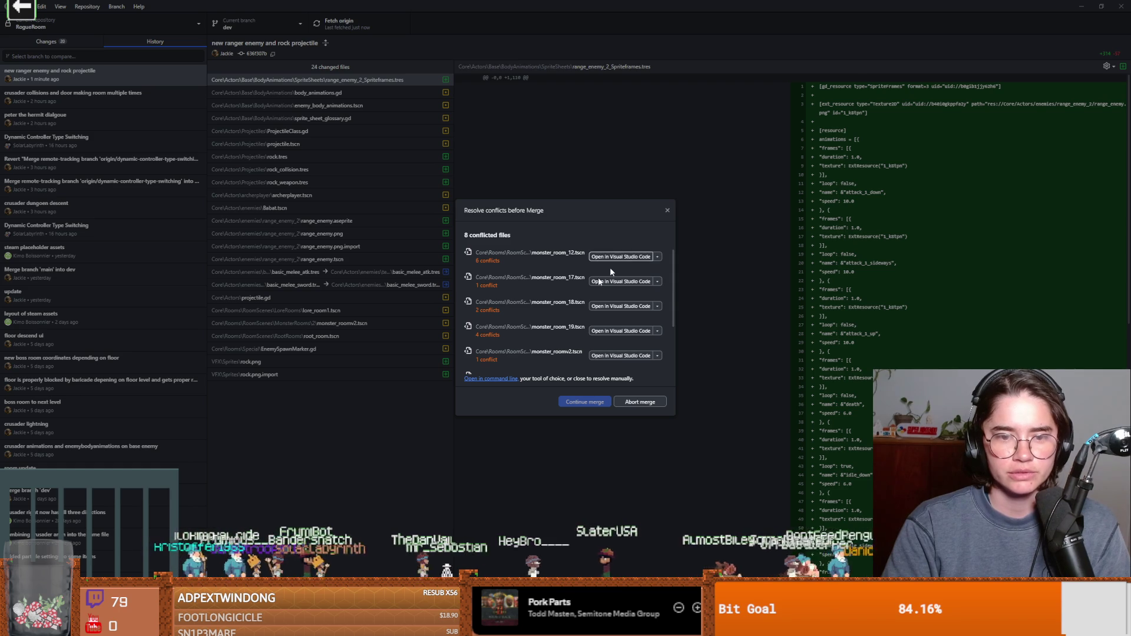
# Step: Review the conflicted monster room files and bring up the resolution options for monster_room_12.tscn
pyautogui.scroll(-3, 554, 319)
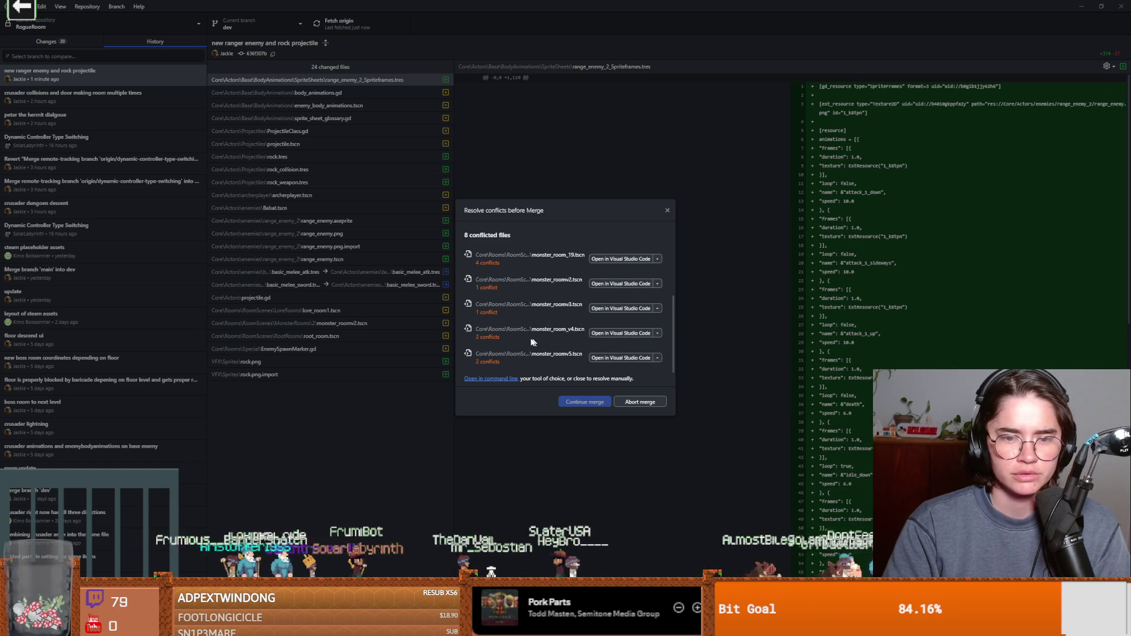
pyautogui.scroll(3, 607, 275)
pyautogui.click(659, 257)
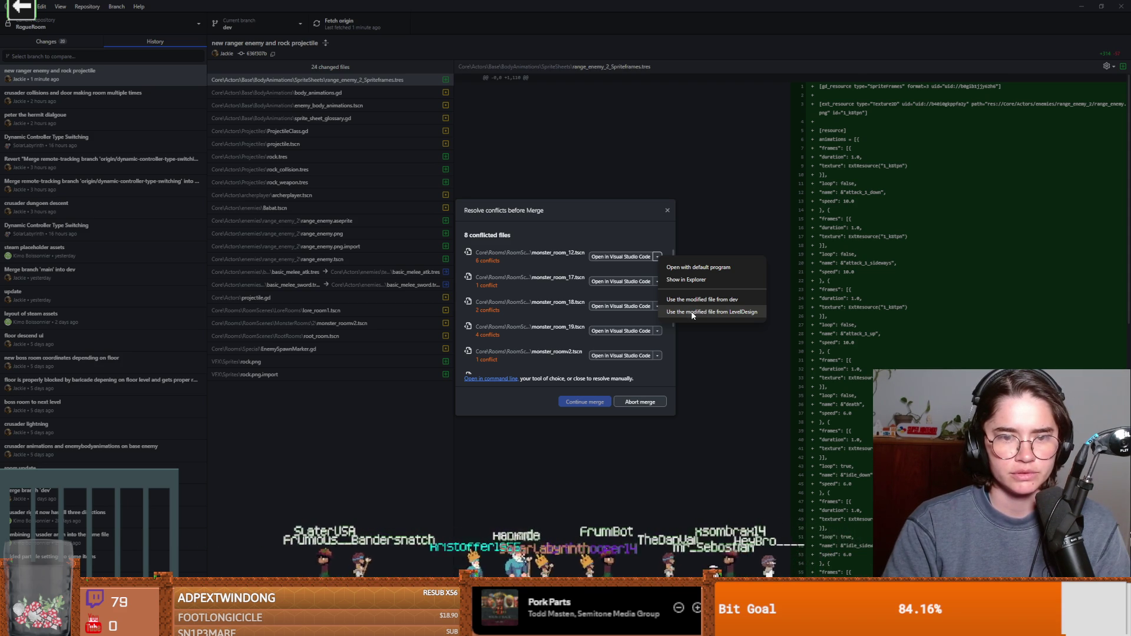
# Step: Scroll through monster_room_12.tscn's WallShooter2, Lever and Chandelier conflicts in VS Code, then restore the window
pyautogui.click(616, 256)
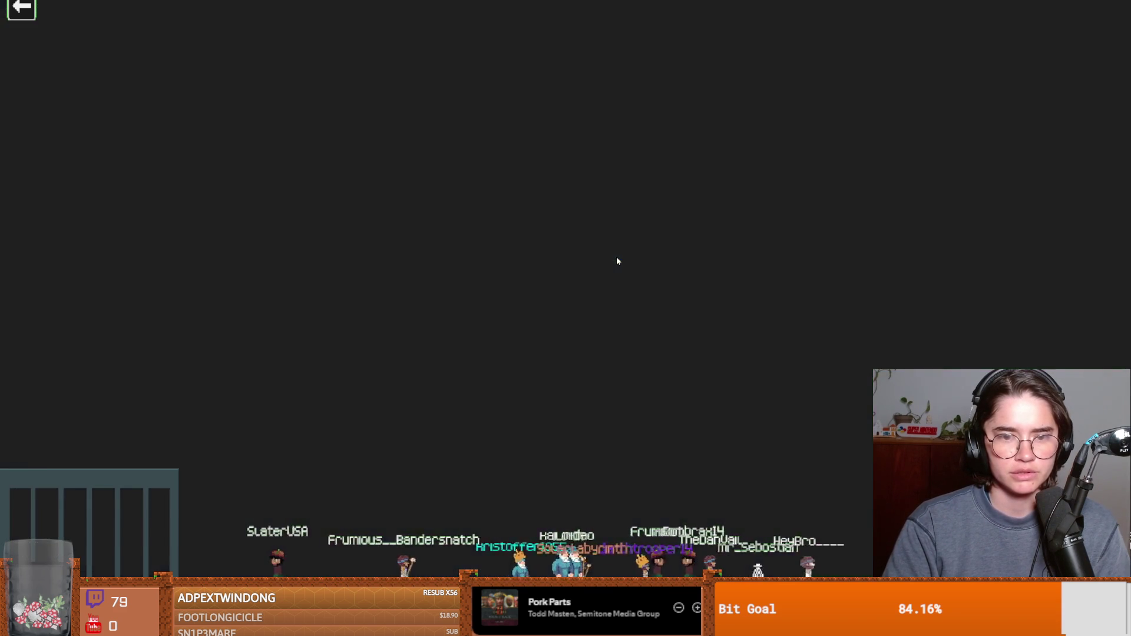
pyautogui.scroll(-2, 452, 303)
pyautogui.scroll(-4, 453, 303)
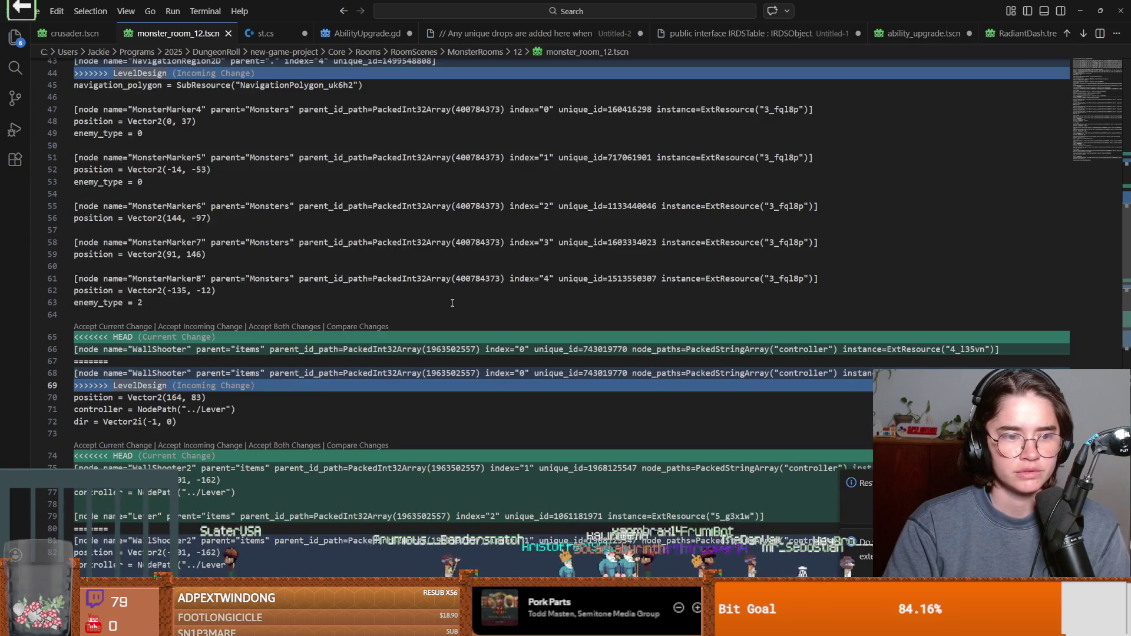
pyautogui.scroll(-6, 453, 302)
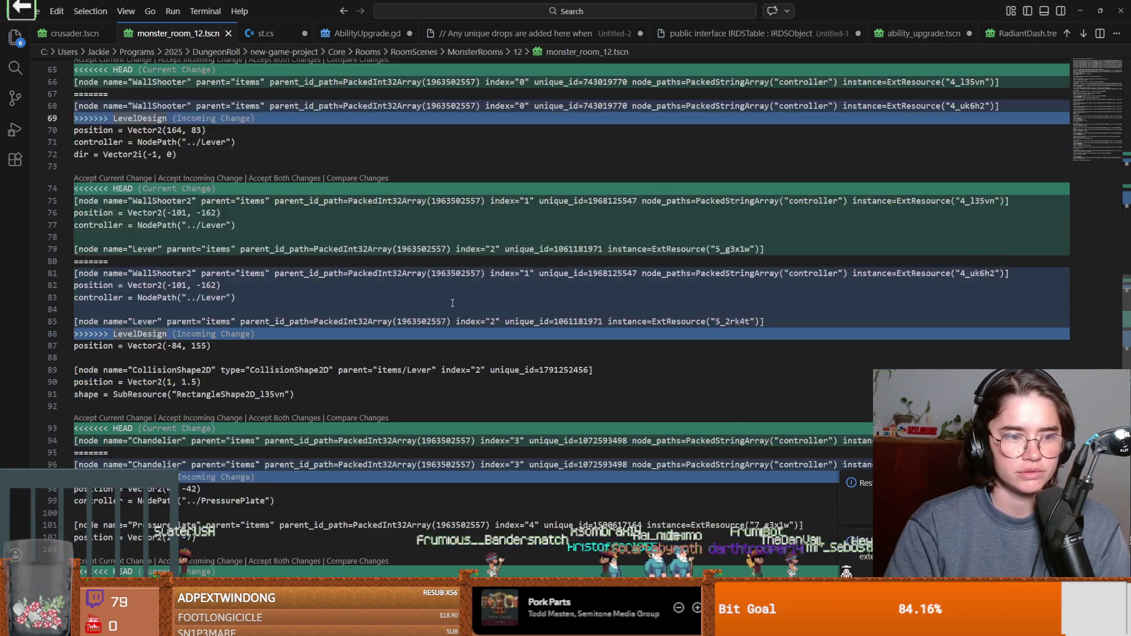
pyautogui.scroll(-4, 453, 303)
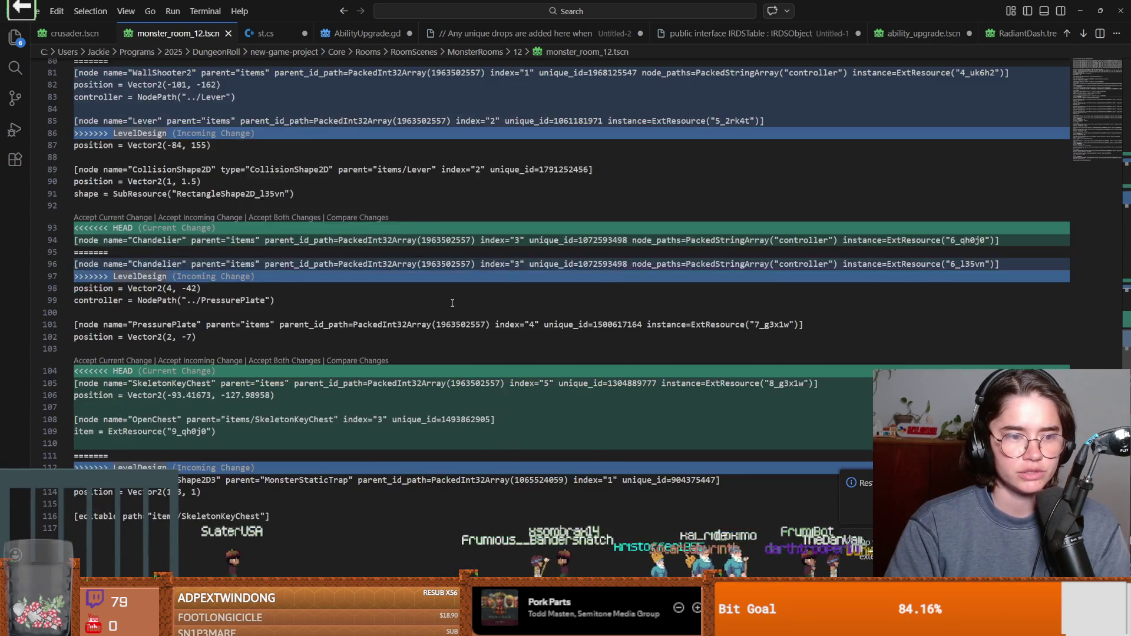
pyautogui.scroll(6, 453, 303)
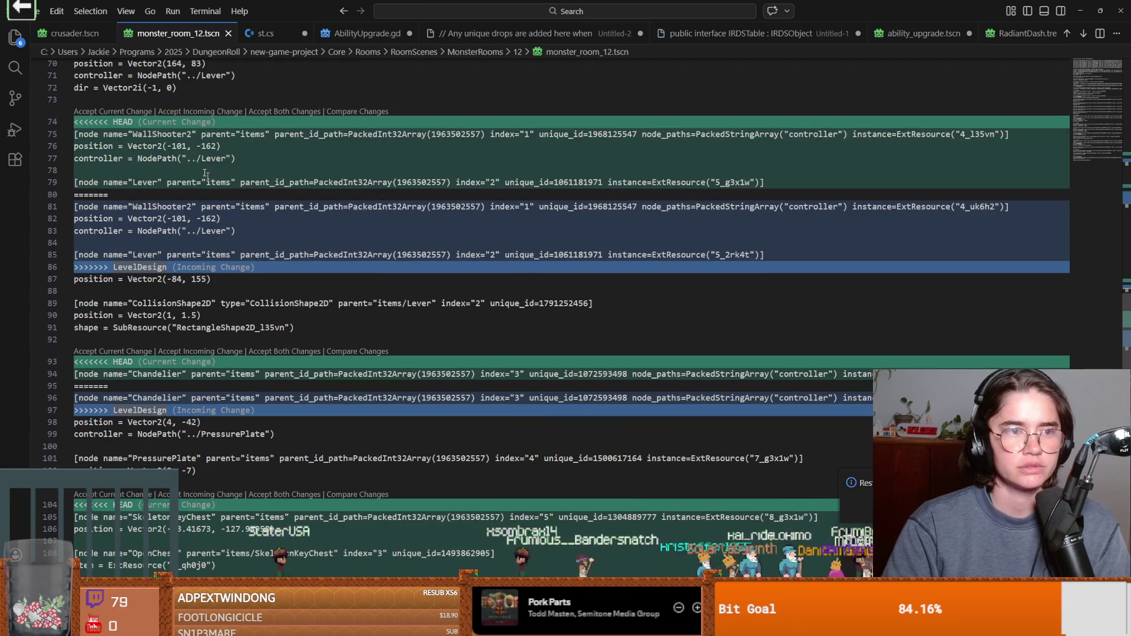
pyautogui.doubleClick(802, 6)
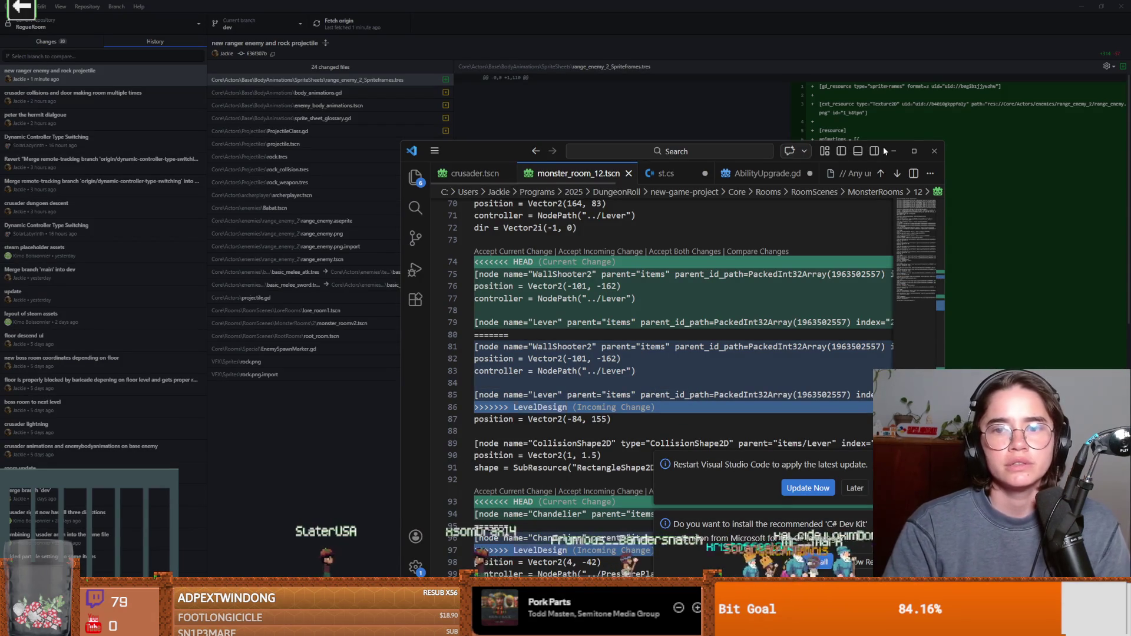
# Step: Resolve monster_room_12, 17, 18 and 19 using the modified files from LevelDesign
pyautogui.click(899, 161)
pyautogui.click(658, 257)
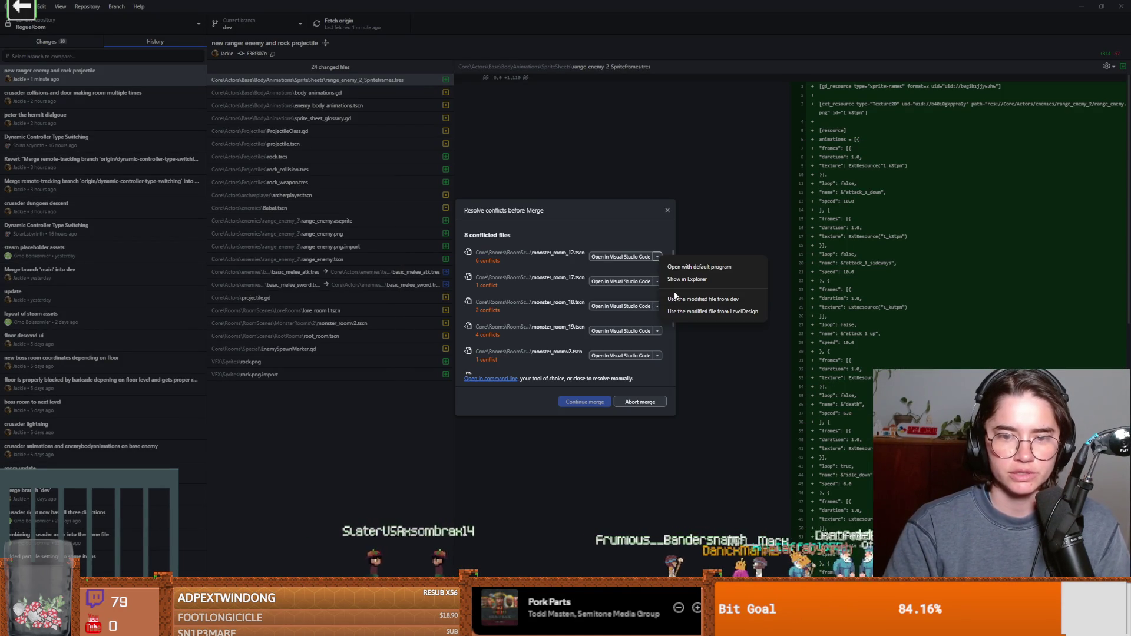
pyautogui.click(681, 308)
pyautogui.click(658, 290)
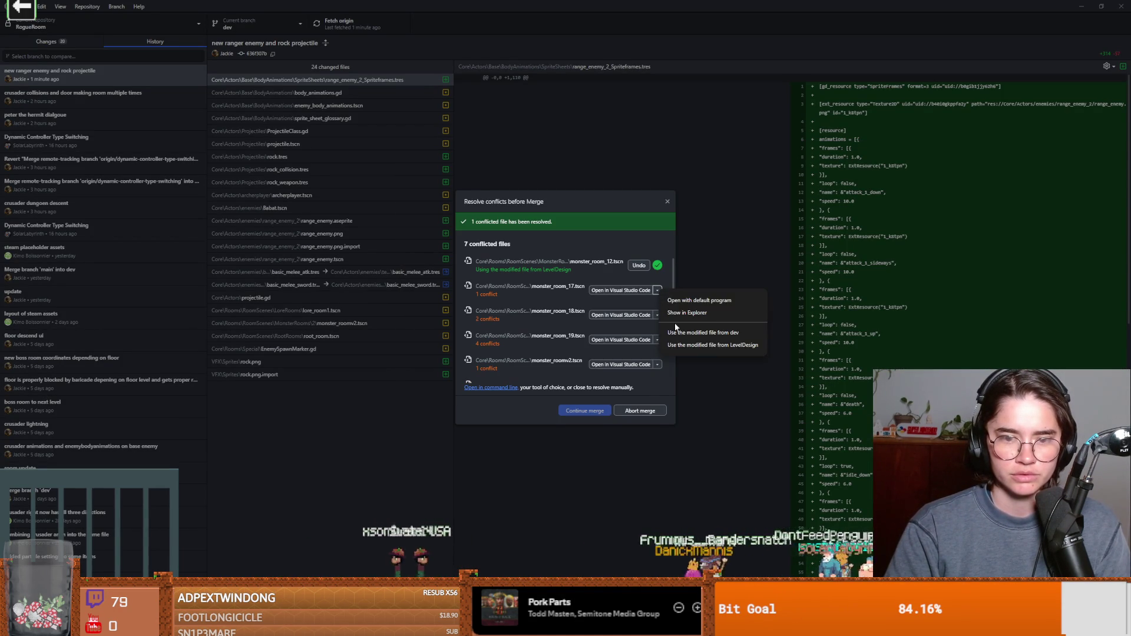
pyautogui.click(707, 348)
pyautogui.click(657, 315)
pyautogui.click(693, 373)
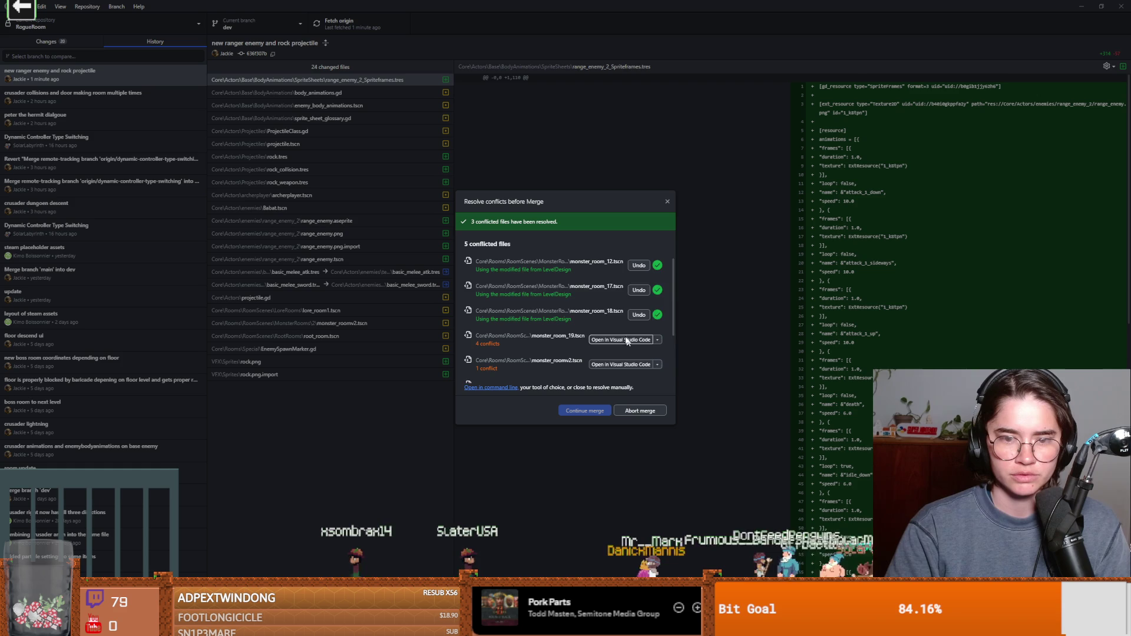
pyautogui.click(657, 268)
pyautogui.click(674, 325)
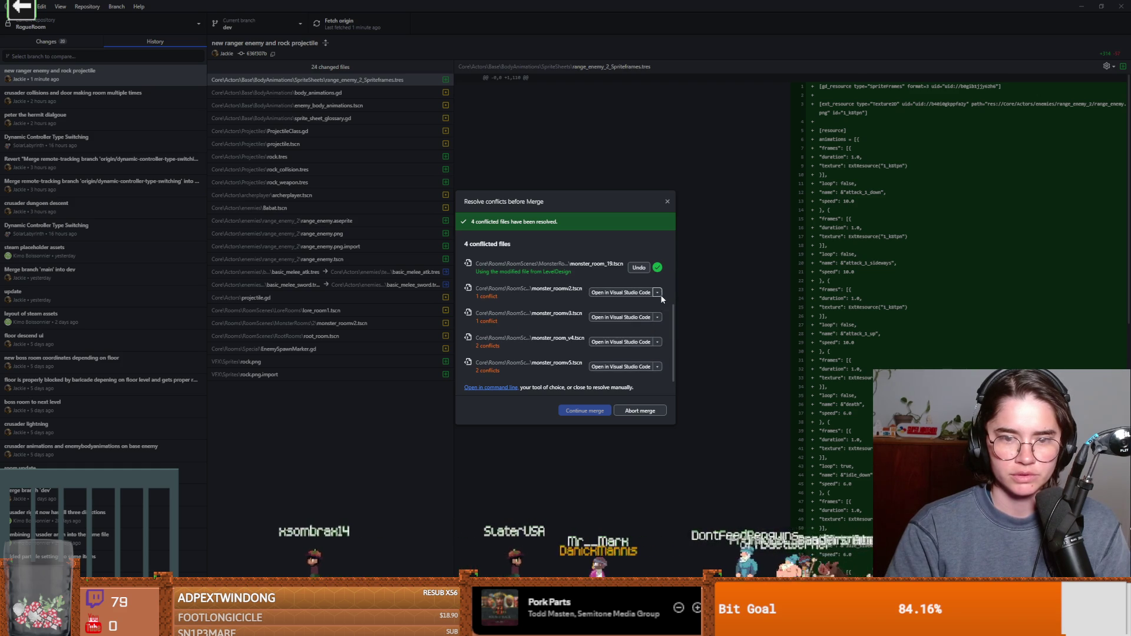
# Step: Resolve monster_roomv2, v3, v4 and v5 with LevelDesign's versions and continue the merge
pyautogui.click(658, 293)
pyautogui.click(675, 349)
pyautogui.click(657, 317)
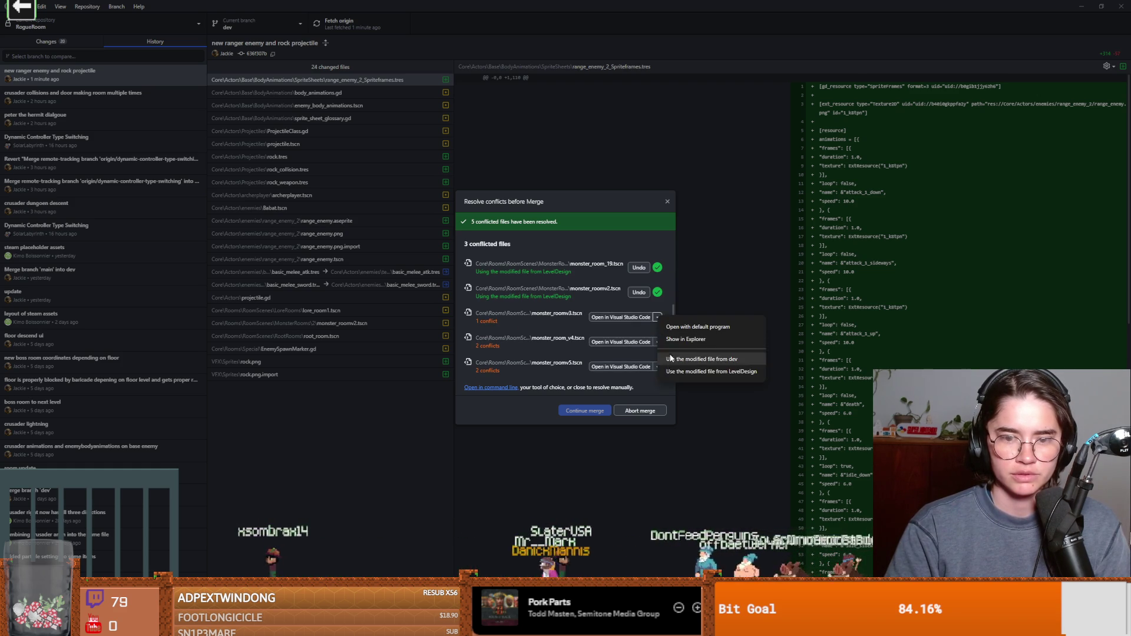
pyautogui.click(693, 373)
pyautogui.click(658, 343)
pyautogui.click(705, 398)
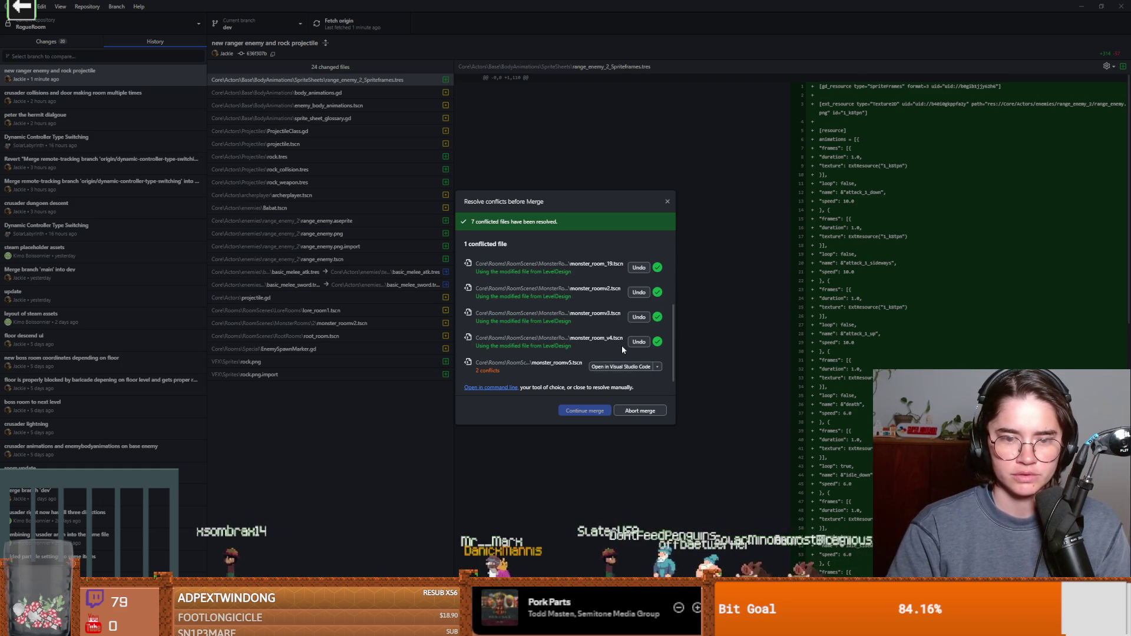
pyautogui.click(658, 367)
pyautogui.click(707, 424)
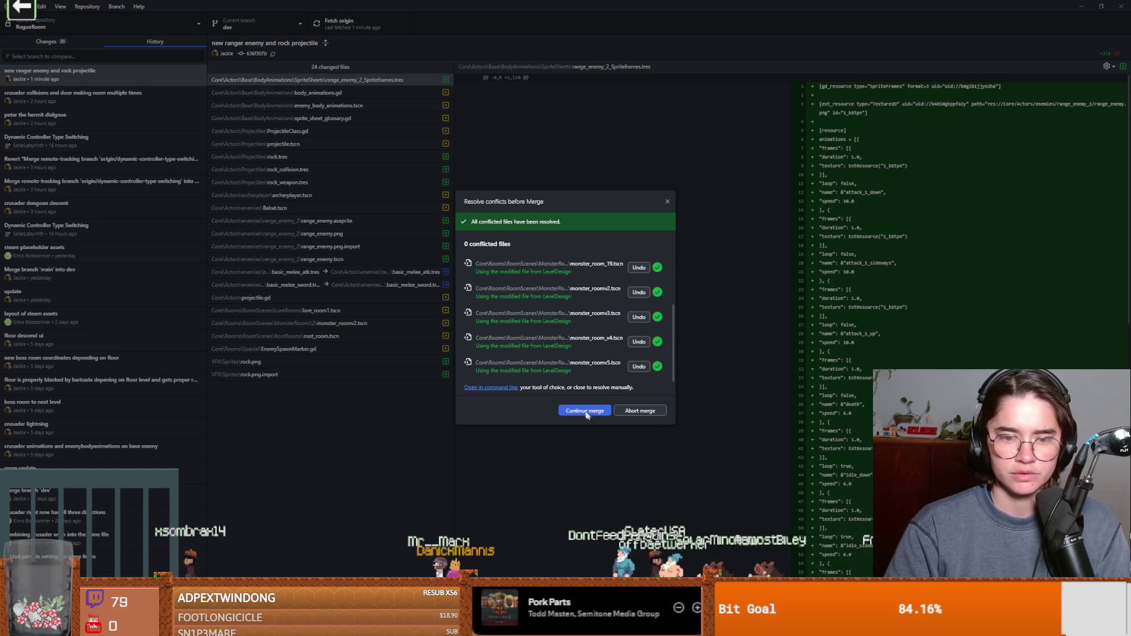
pyautogui.click(585, 411)
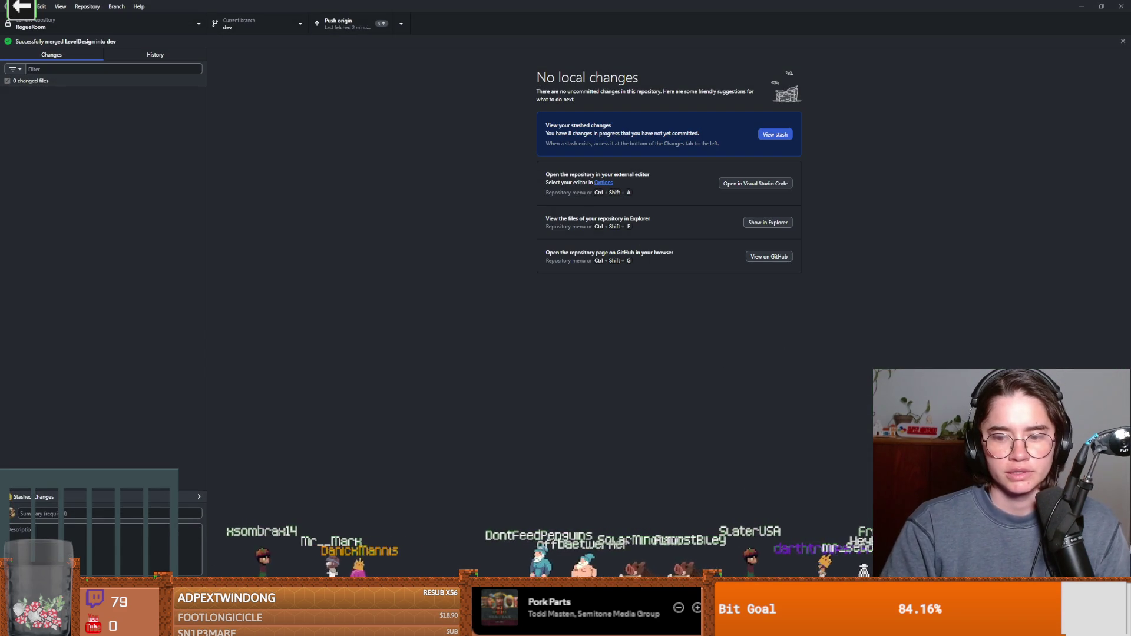
pyautogui.hotkey('alt', 'Tab')
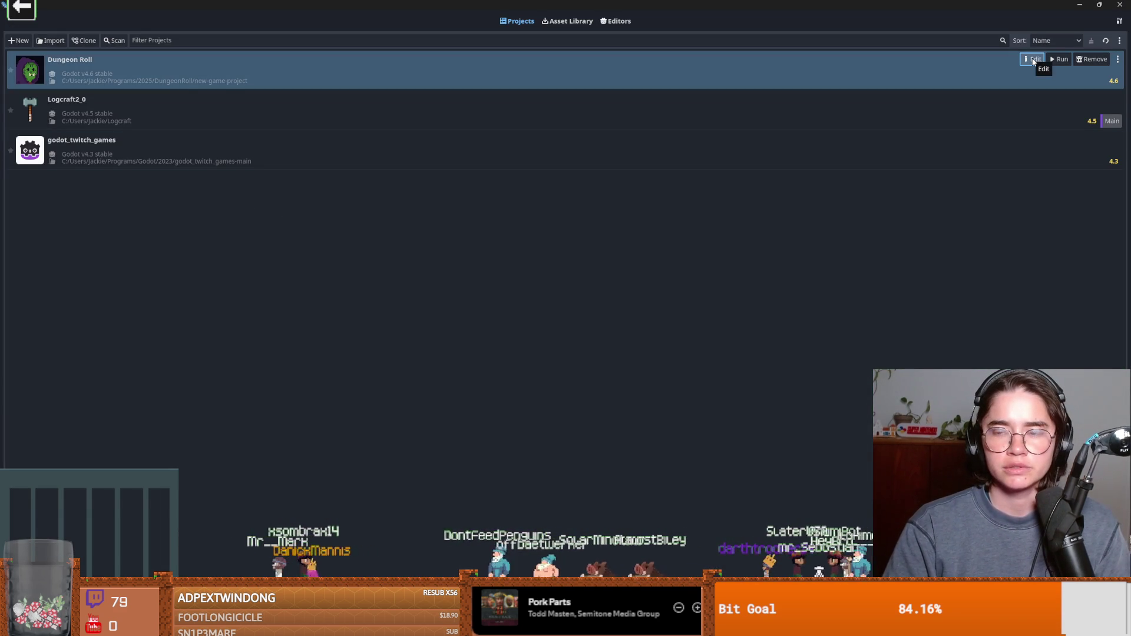
# Step: Open Dungeon Roll in Godot v4.6, check the merge commit's changed files, then run the project
pyautogui.click(1032, 60)
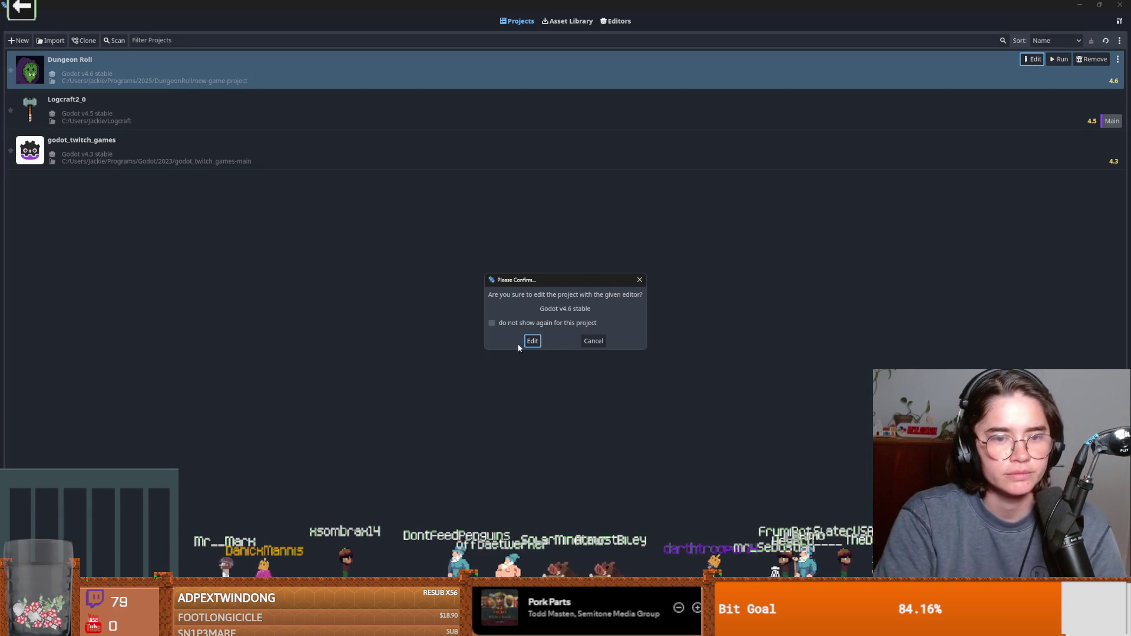
pyautogui.click(533, 340)
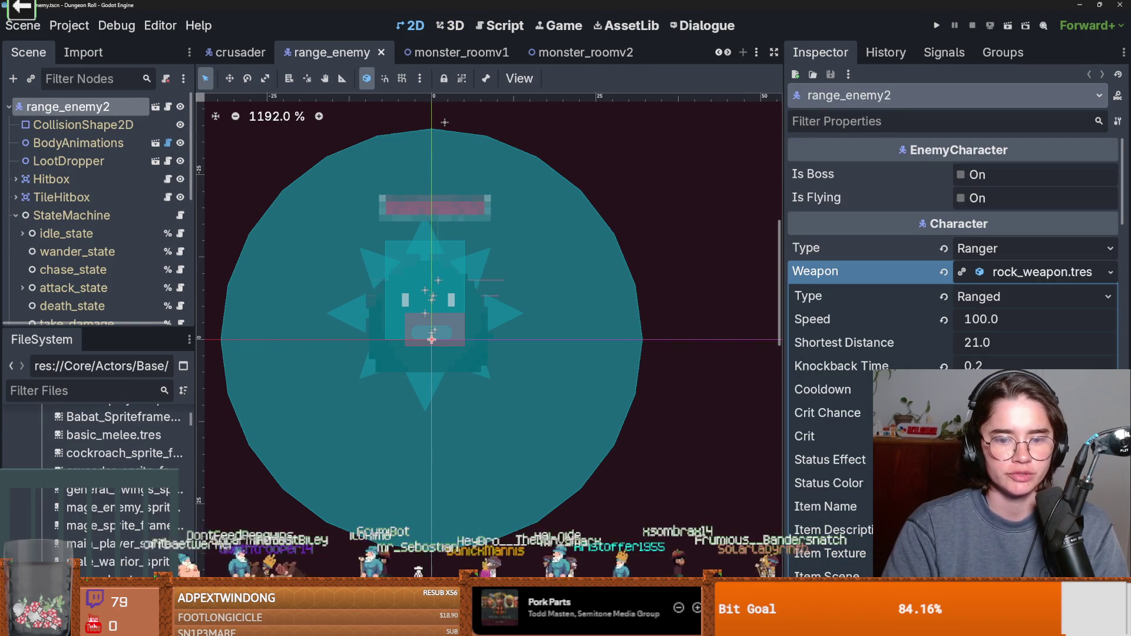
pyautogui.hotkey('alt', 'Tab')
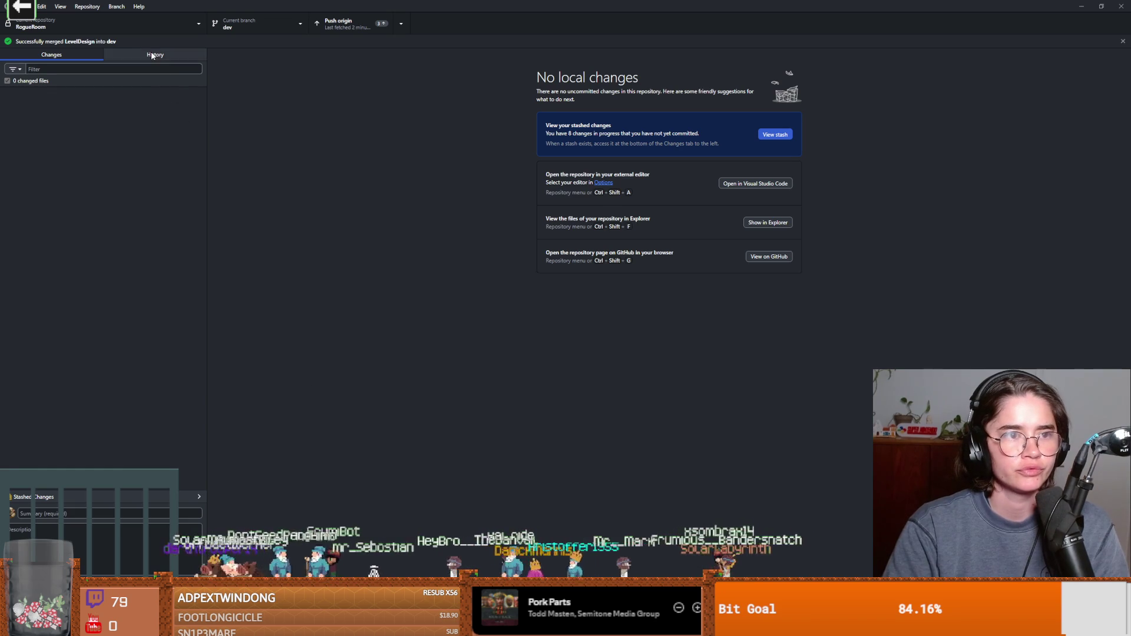
pyautogui.click(152, 54)
pyautogui.click(76, 92)
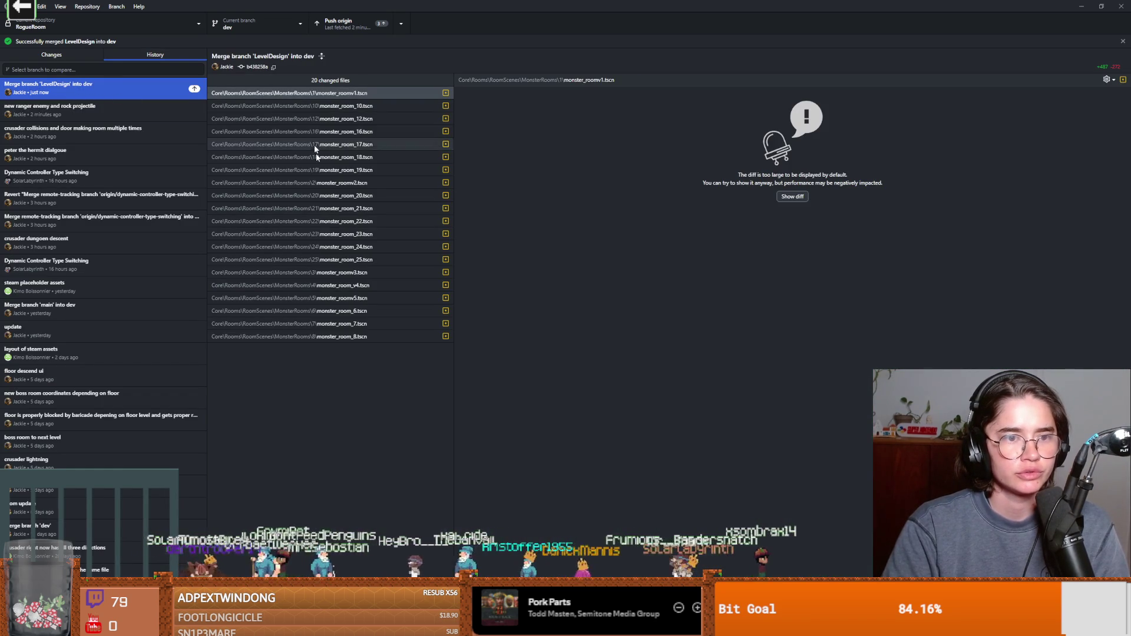
pyautogui.click(1100, 6)
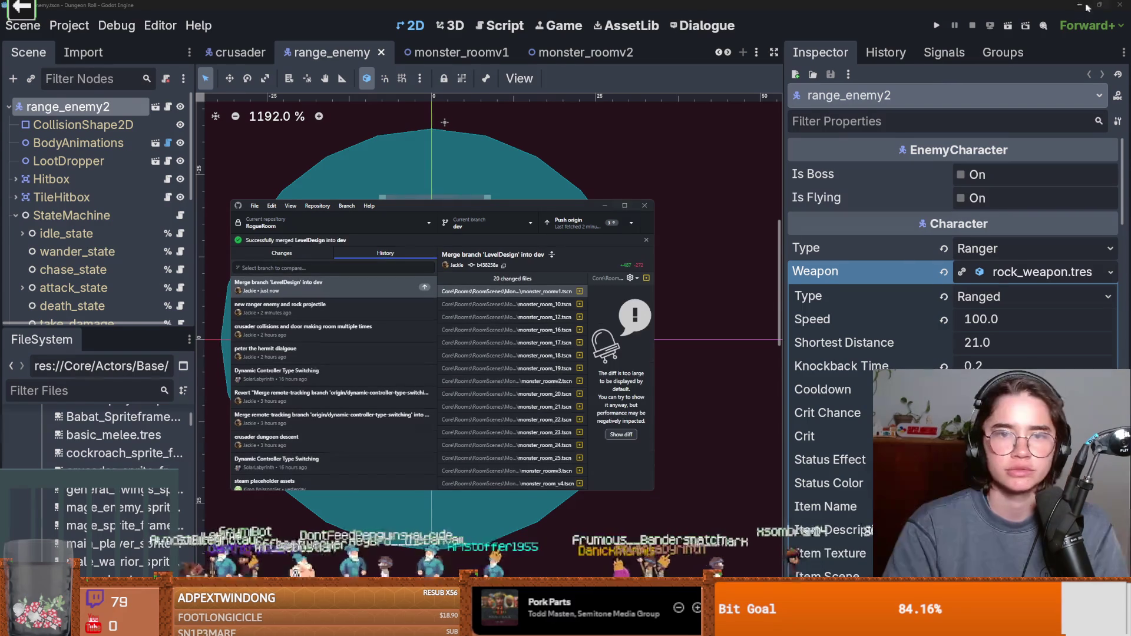
pyautogui.click(730, 179)
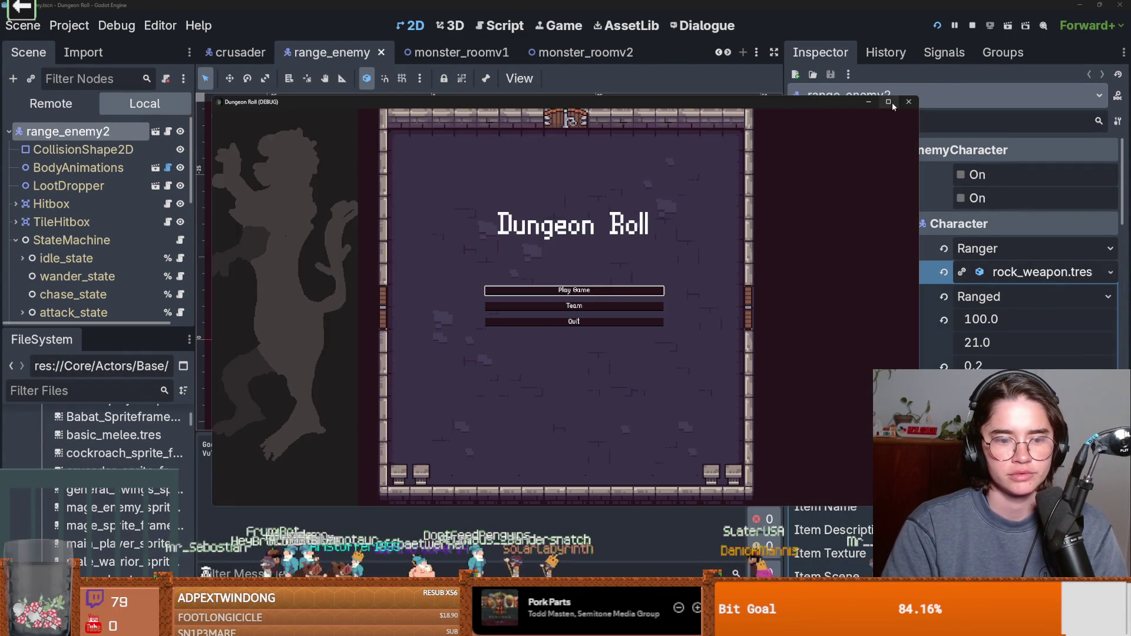
# Step: Start a new Crusader game with debug room selection and enter an offered monster room
pyautogui.click(891, 102)
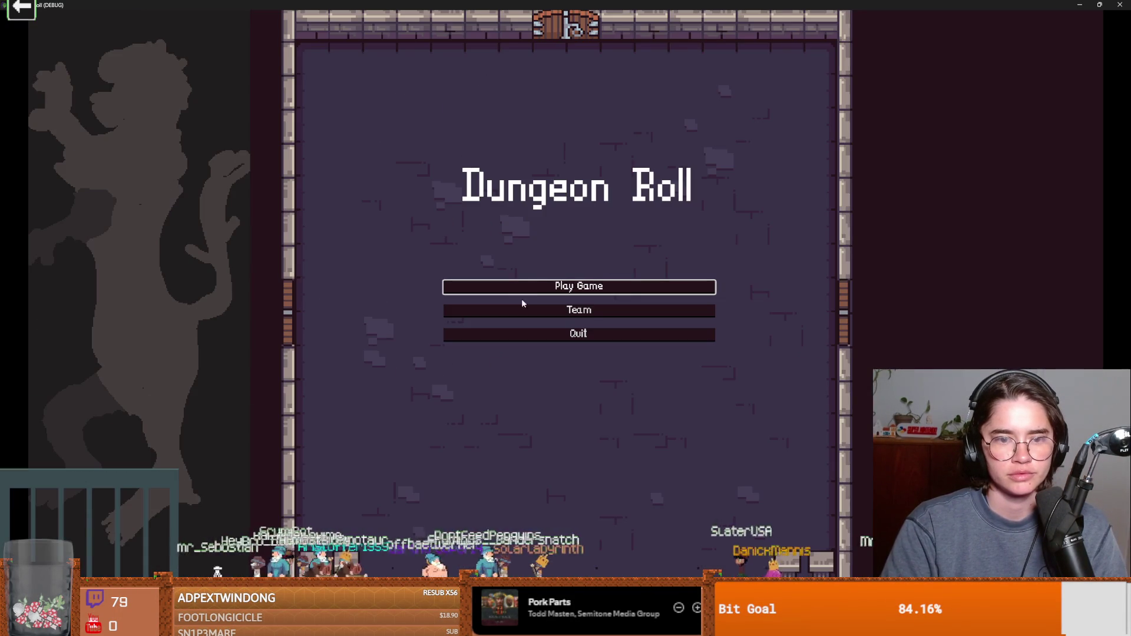
pyautogui.click(535, 287)
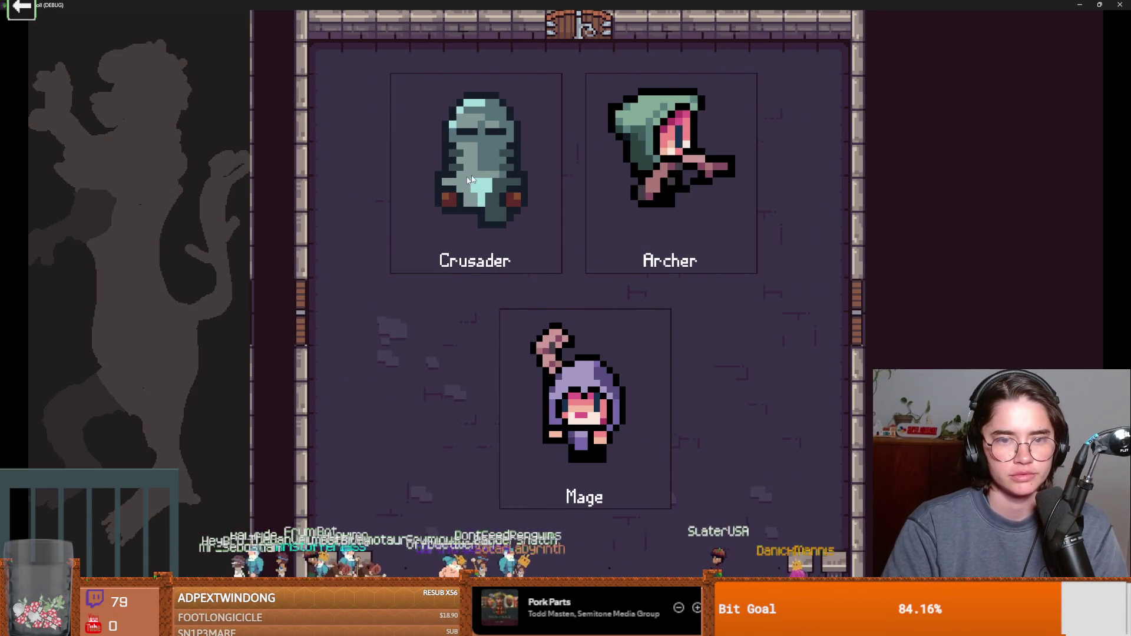
pyautogui.click(483, 256)
pyautogui.click(422, 362)
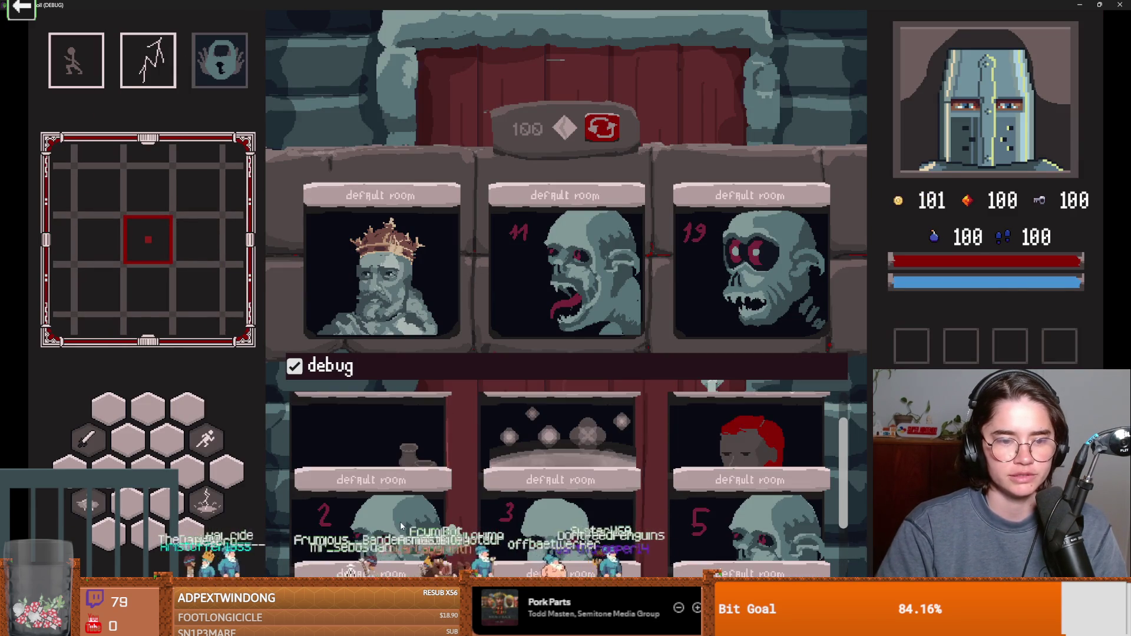
pyautogui.click(571, 451)
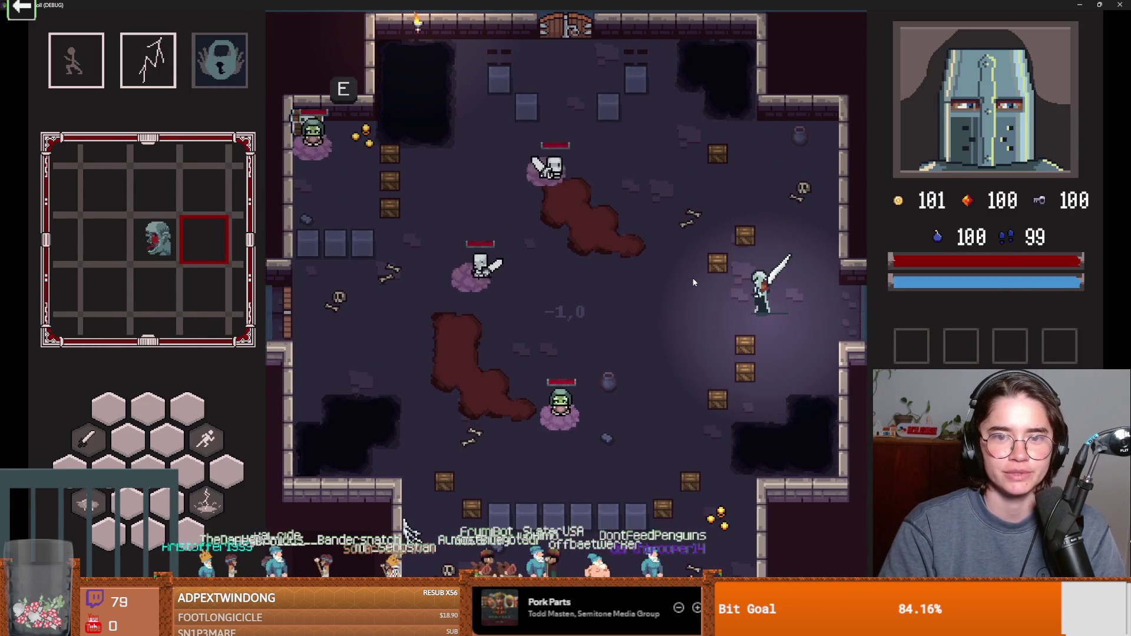
# Step: Walk the knight toward the skeletons and back with WASD, then pause and end the run
pyautogui.press('w')
pyautogui.press('a')
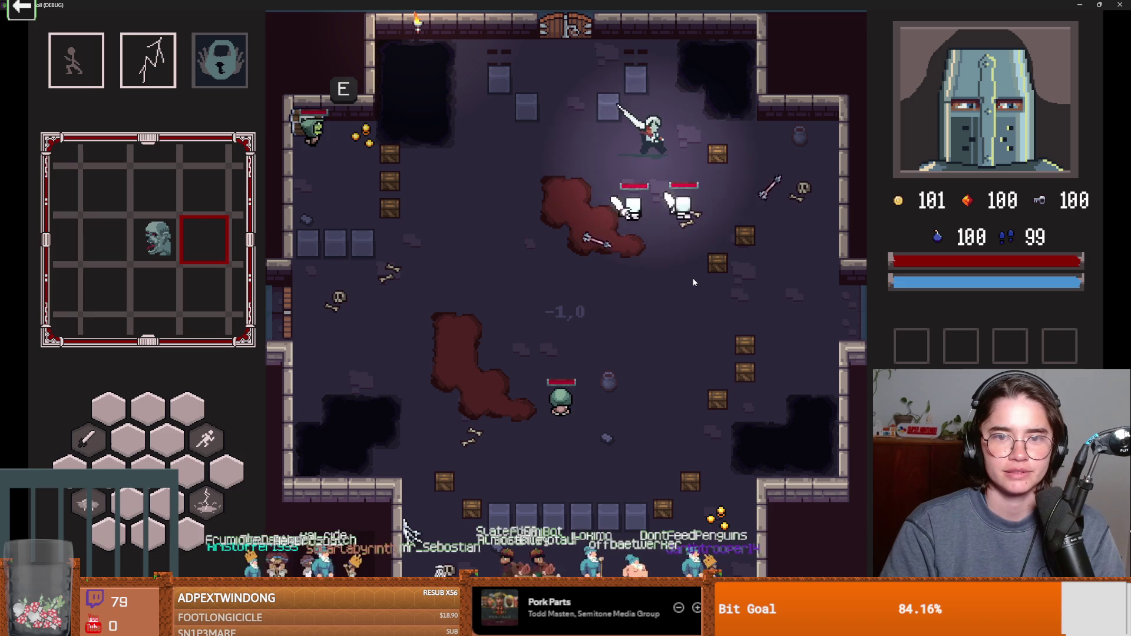
pyautogui.press('a')
pyautogui.press('s')
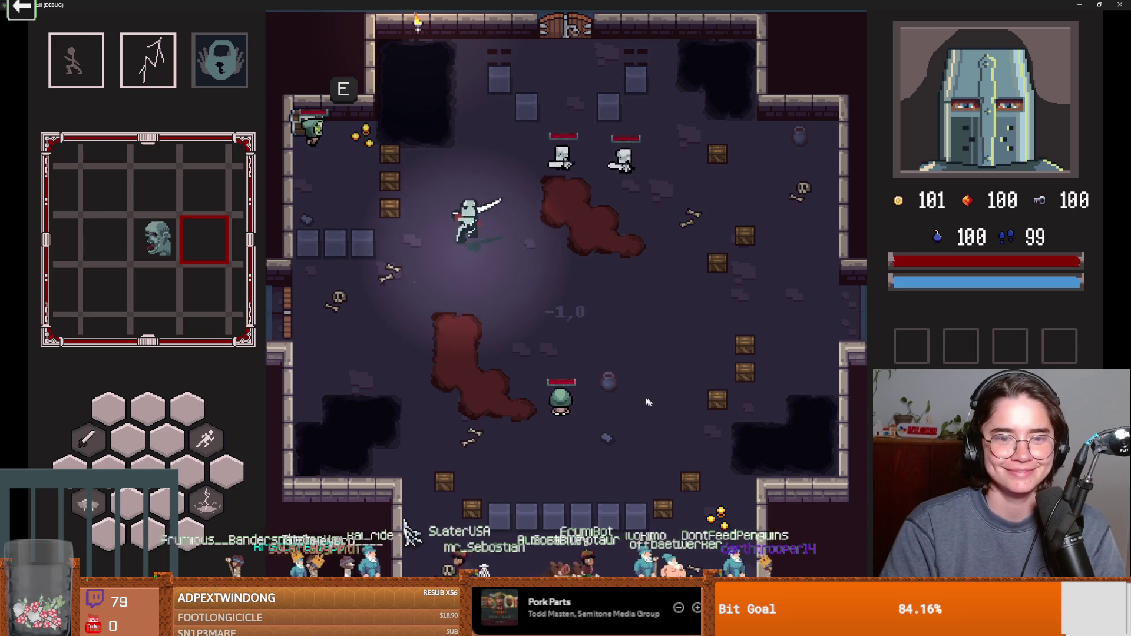
pyautogui.press('d')
pyautogui.press('Escape')
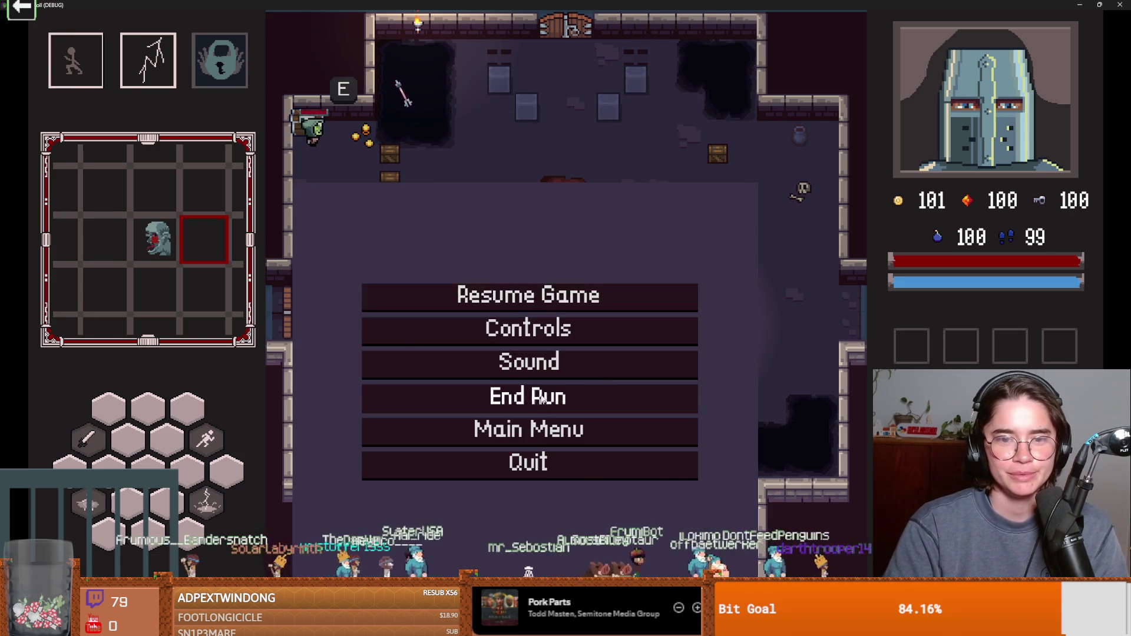
pyautogui.click(560, 389)
# Step: At the door, pick the next room from the choices and travel into it
pyautogui.press('e')
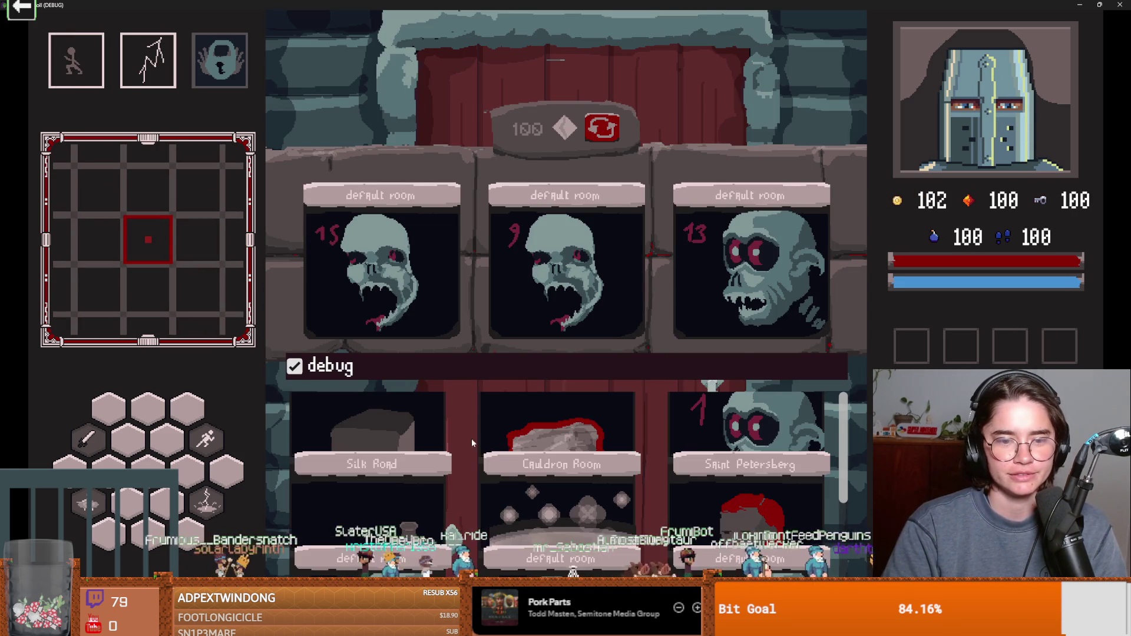
pyautogui.scroll(-2, 650, 482)
pyautogui.click(666, 407)
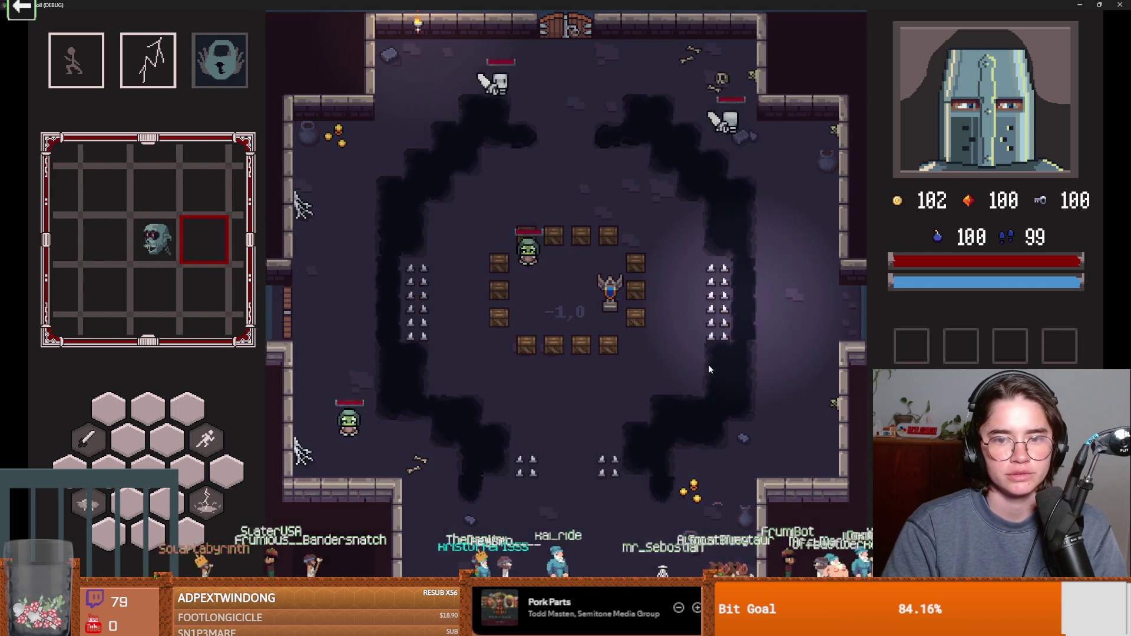
# Step: Fight through the monster room, moving the knight along the bottom, right, top and west walls
pyautogui.press('s')
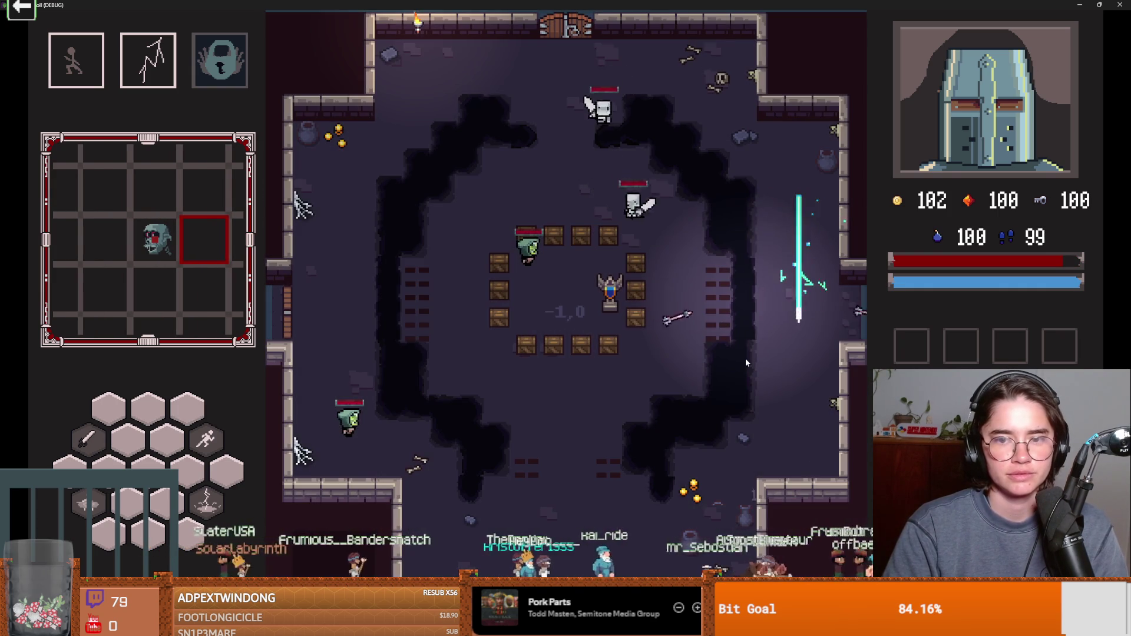
pyautogui.press('s')
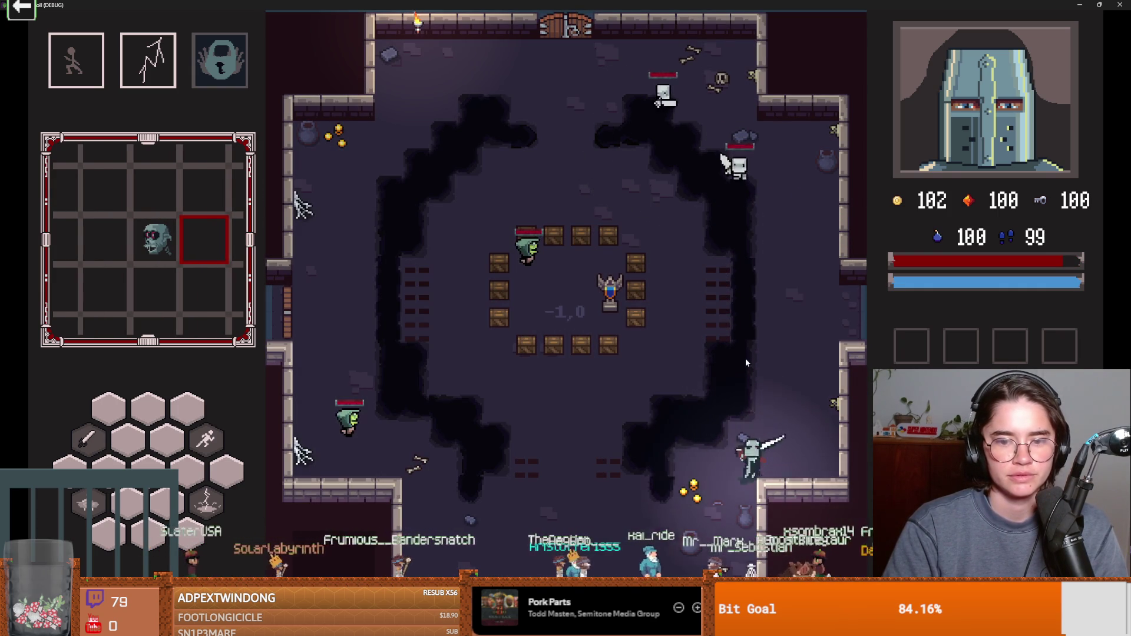
pyautogui.press('a')
pyautogui.press('a')
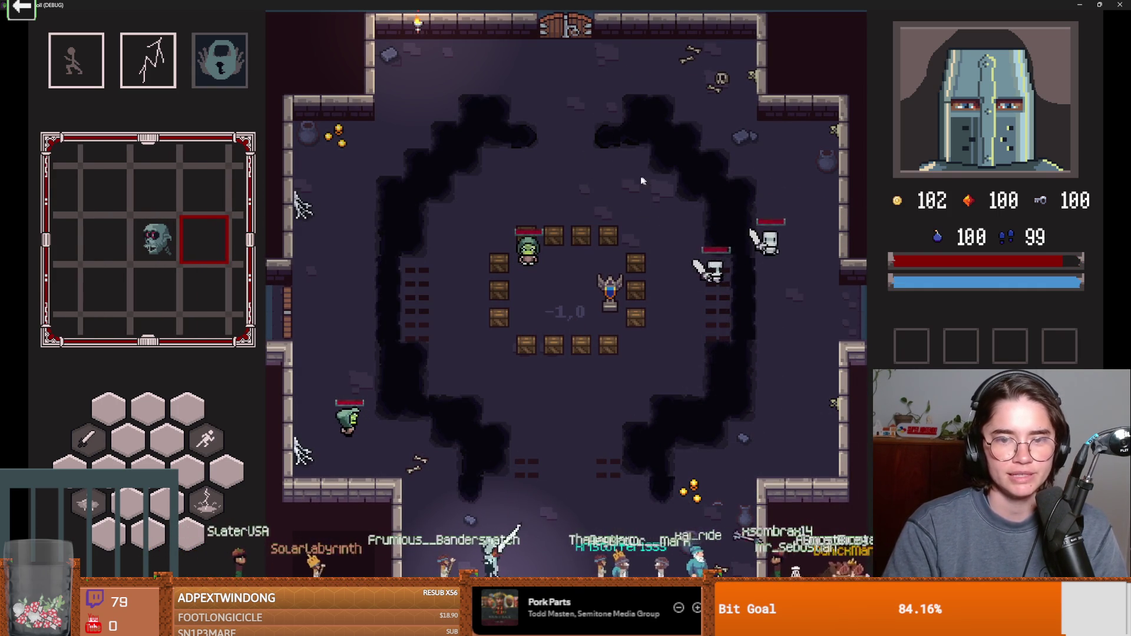
pyautogui.press('d')
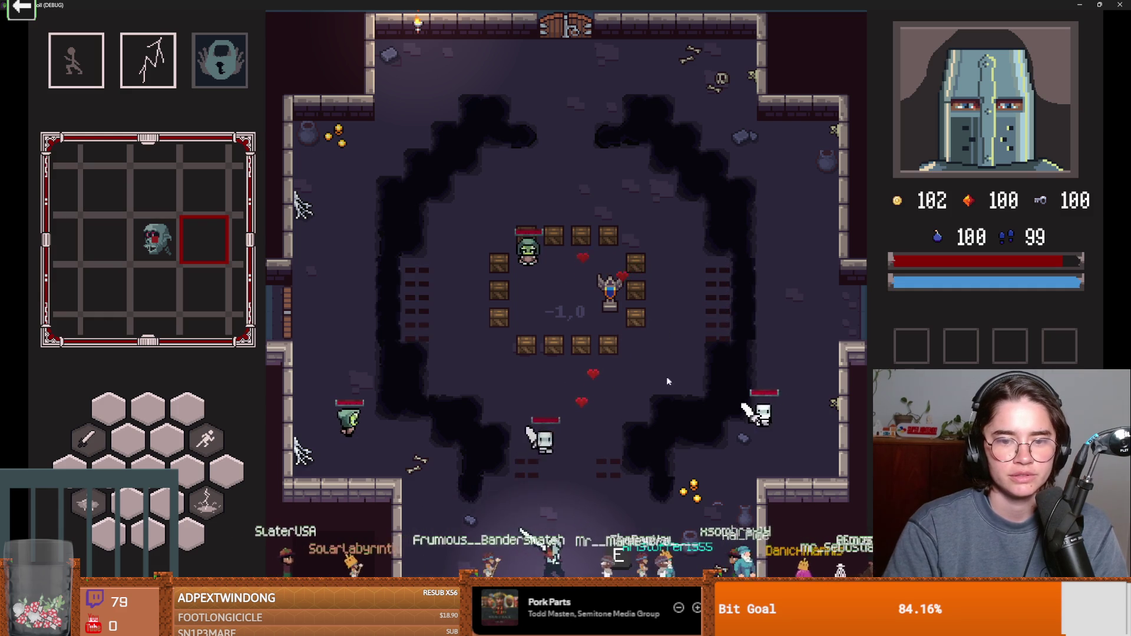
pyautogui.press('d')
pyautogui.press('w')
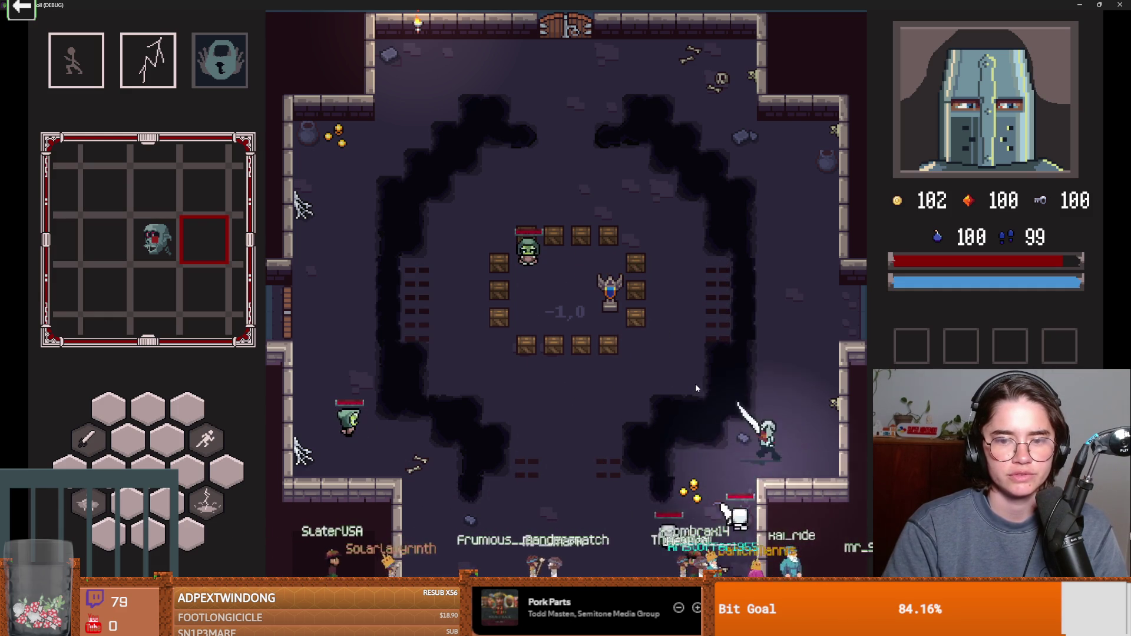
pyautogui.press('w')
pyautogui.press('a')
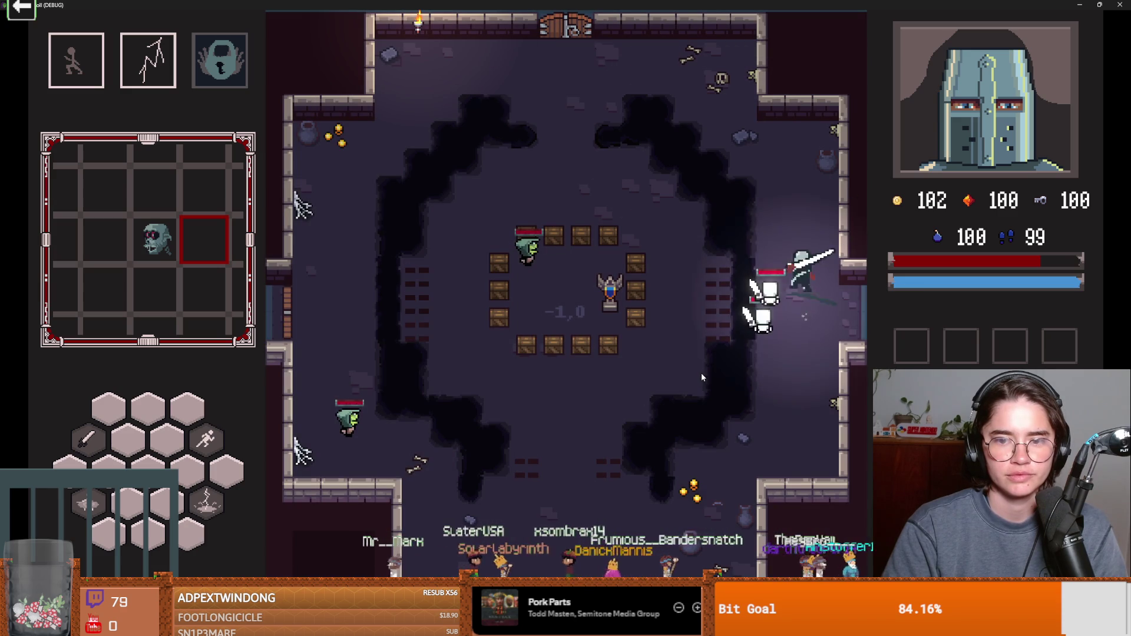
pyautogui.press('w')
pyautogui.press('a')
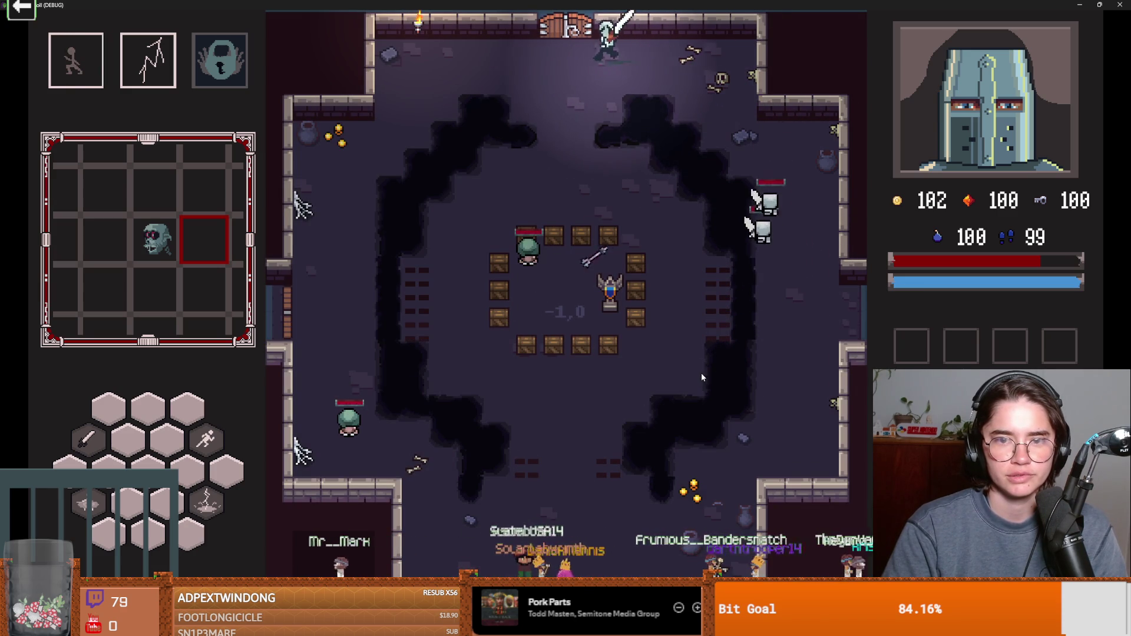
pyautogui.press('s')
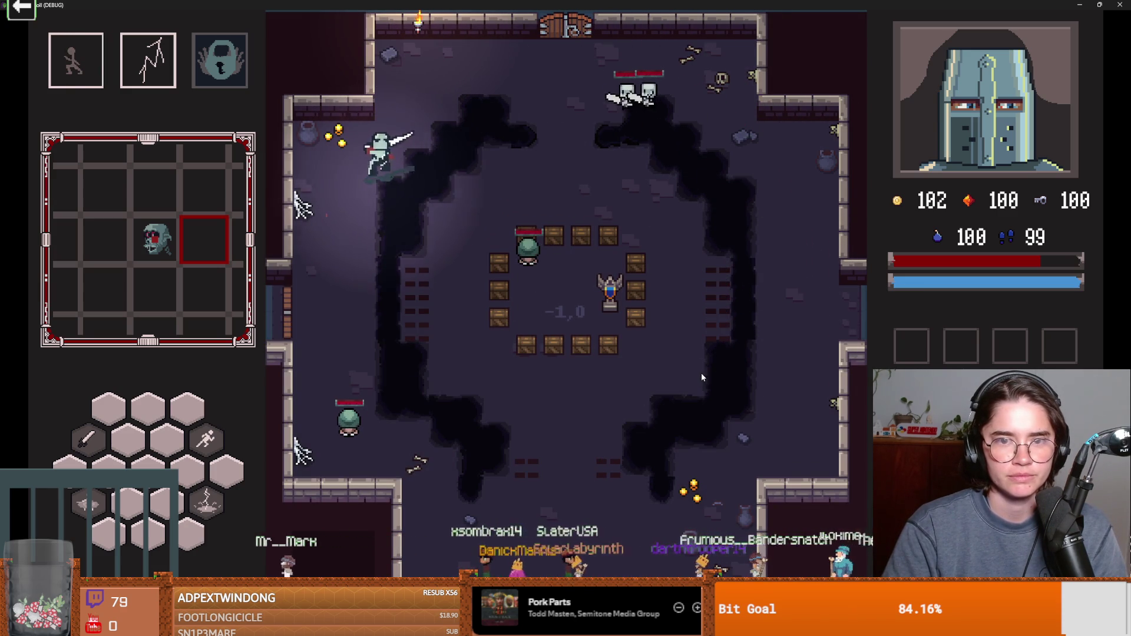
pyautogui.press('a')
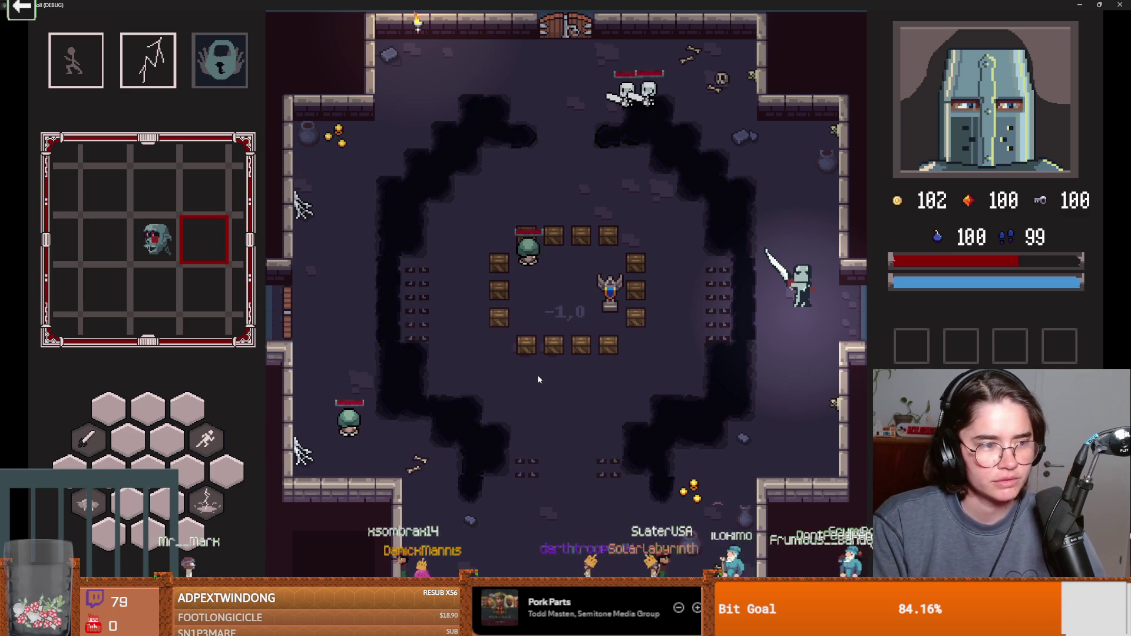
# Step: End the run from the pause menu, start a new one, and scroll the debug room cards
pyautogui.press('Escape')
pyautogui.click(548, 396)
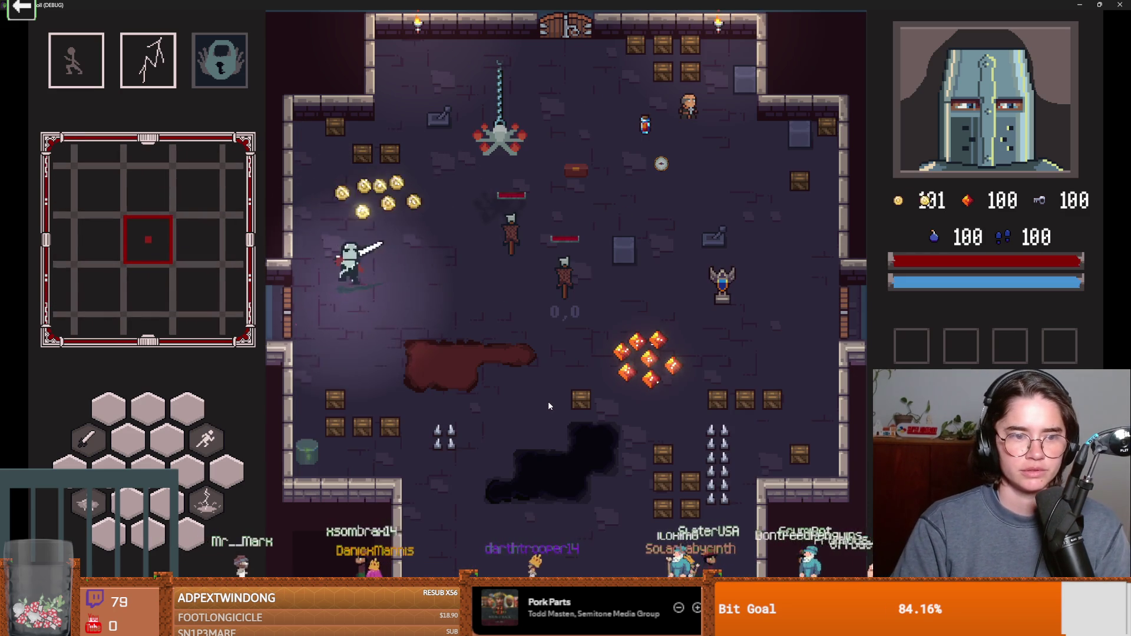
pyautogui.scroll(-5, 494, 428)
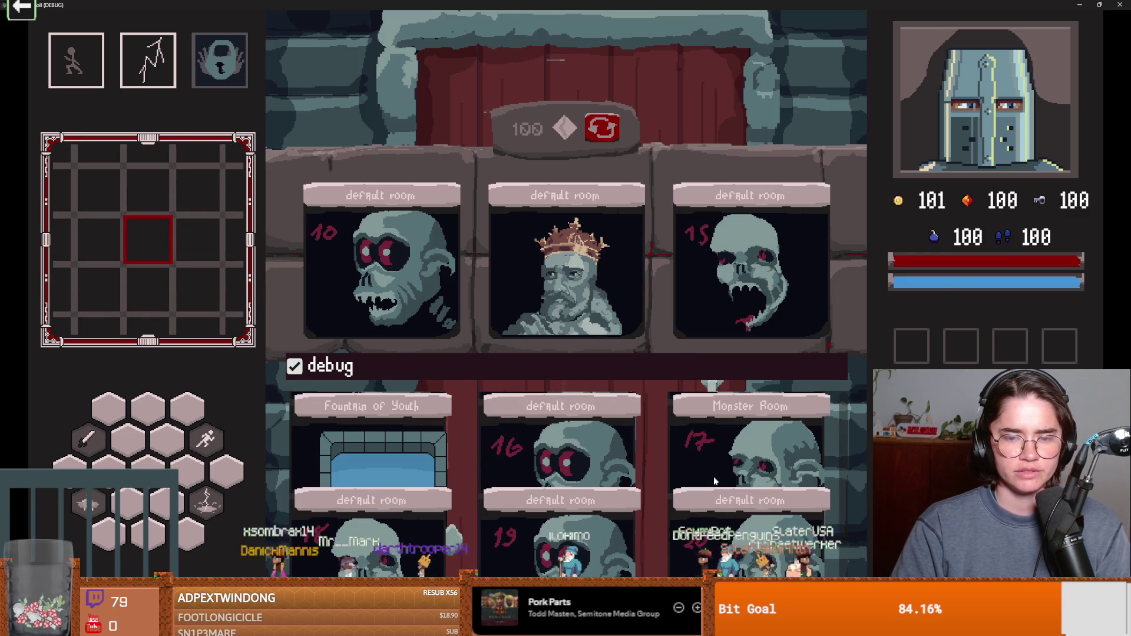
# Step: Stop the game, filter FileSystem by 'monster', open monster_room_21.tscn and frame it
pyautogui.press('F8')
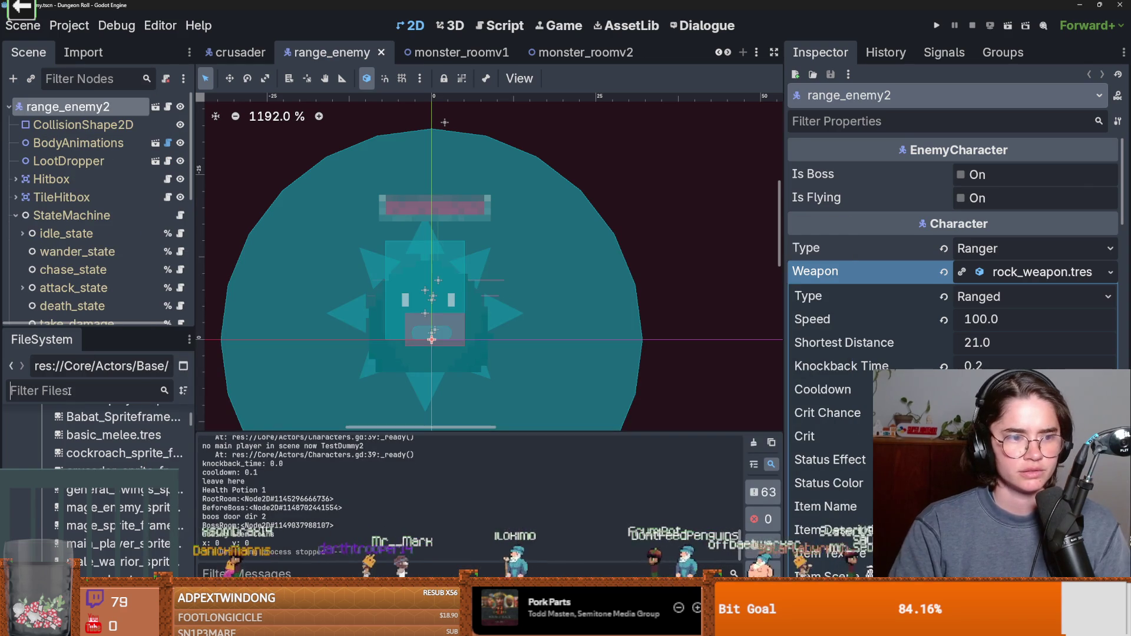
pyautogui.write('monster')
pyautogui.scroll(-15, 100, 472)
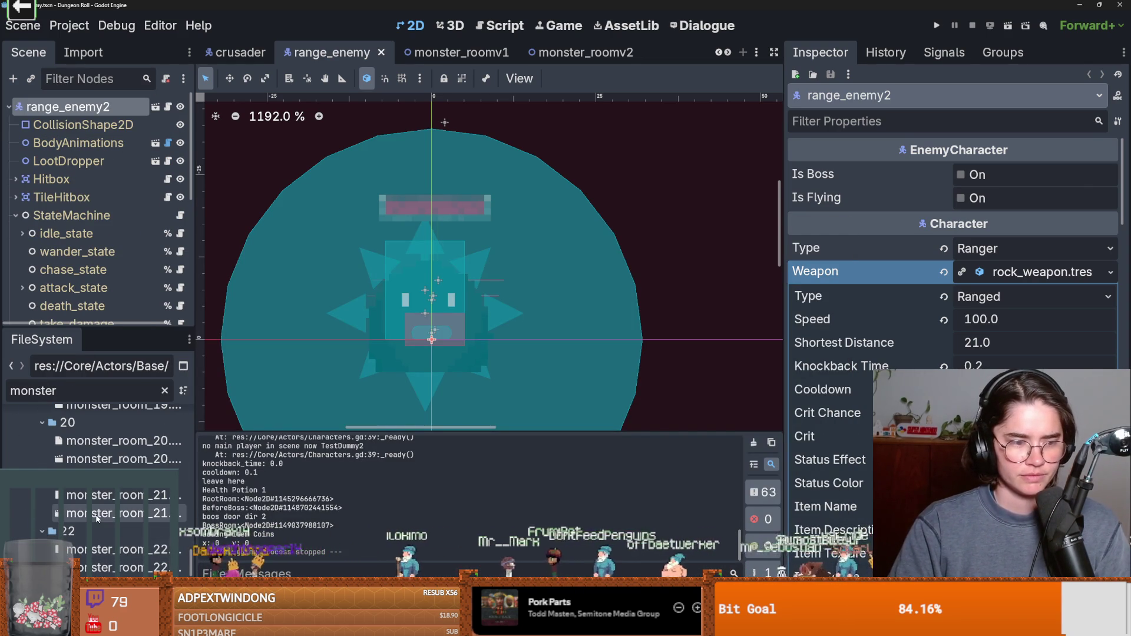
pyautogui.doubleClick(117, 513)
pyautogui.hotkey('shift', 'f')
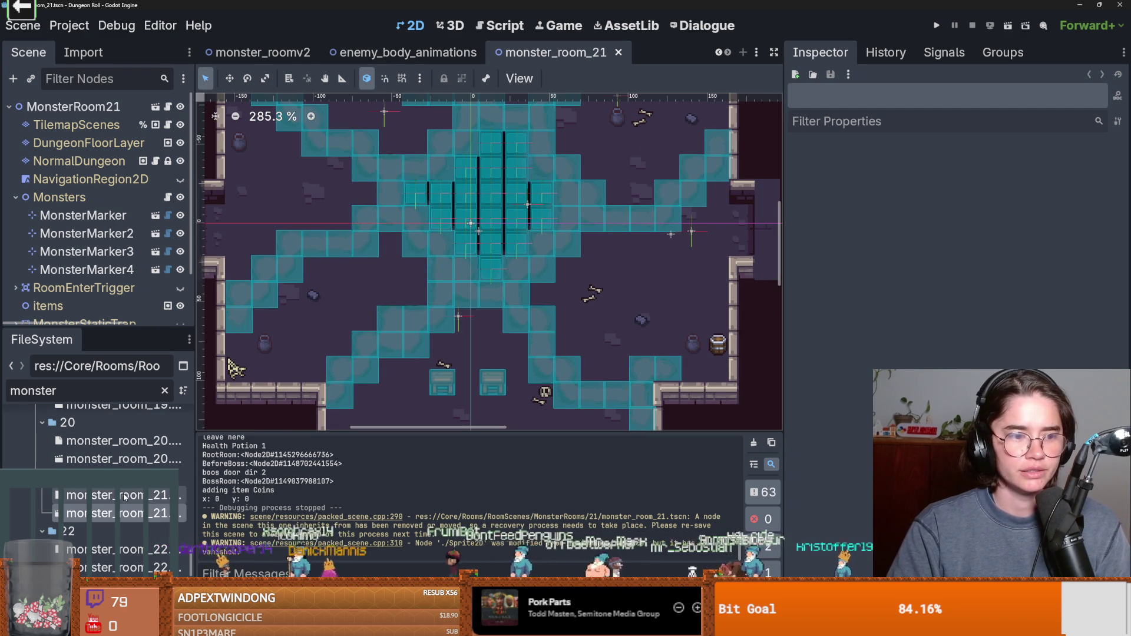
# Step: Open monster_room_22, enlarge the viewport area and zoom into the room
pyautogui.doubleClick(118, 568)
pyautogui.scroll(2, 480, 217)
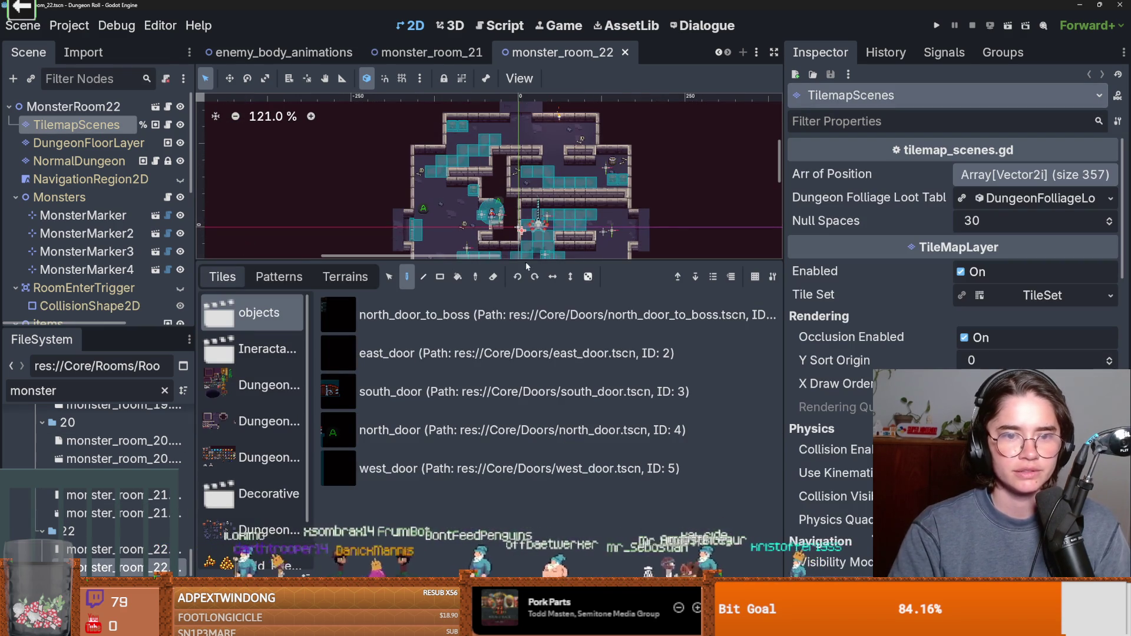
pyautogui.moveTo(527, 261); pyautogui.dragTo(527, 471)
pyautogui.scroll(3, 577, 147)
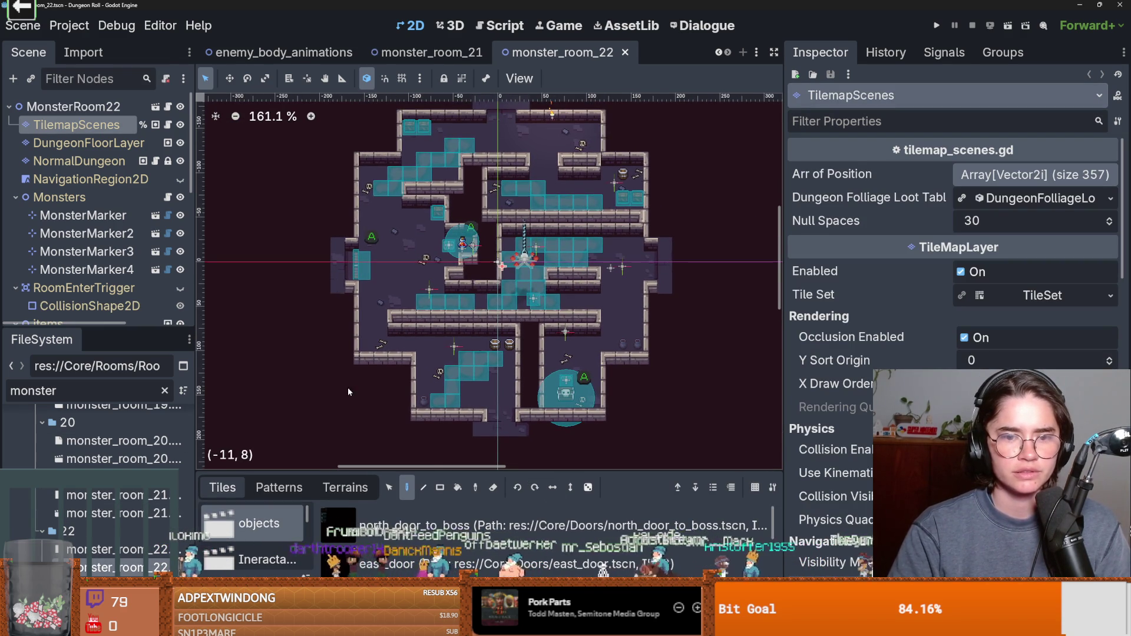
# Step: Open monster_room_23 and zoom in to inspect it
pyautogui.scroll(-4, 138, 494)
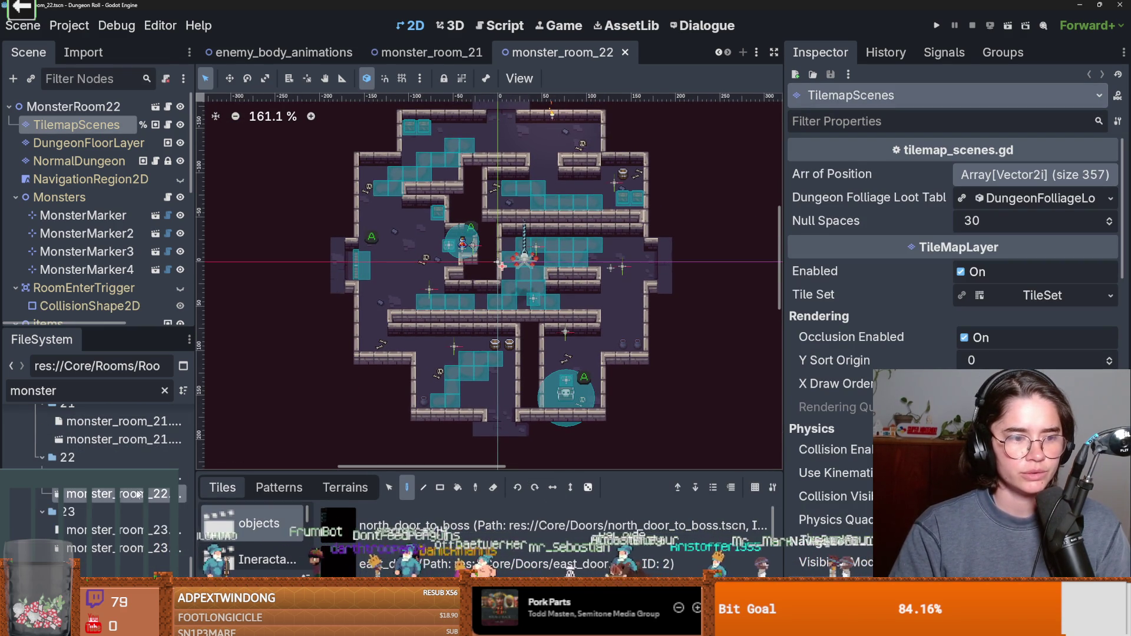
pyautogui.doubleClick(113, 545)
pyautogui.scroll(3, 429, 327)
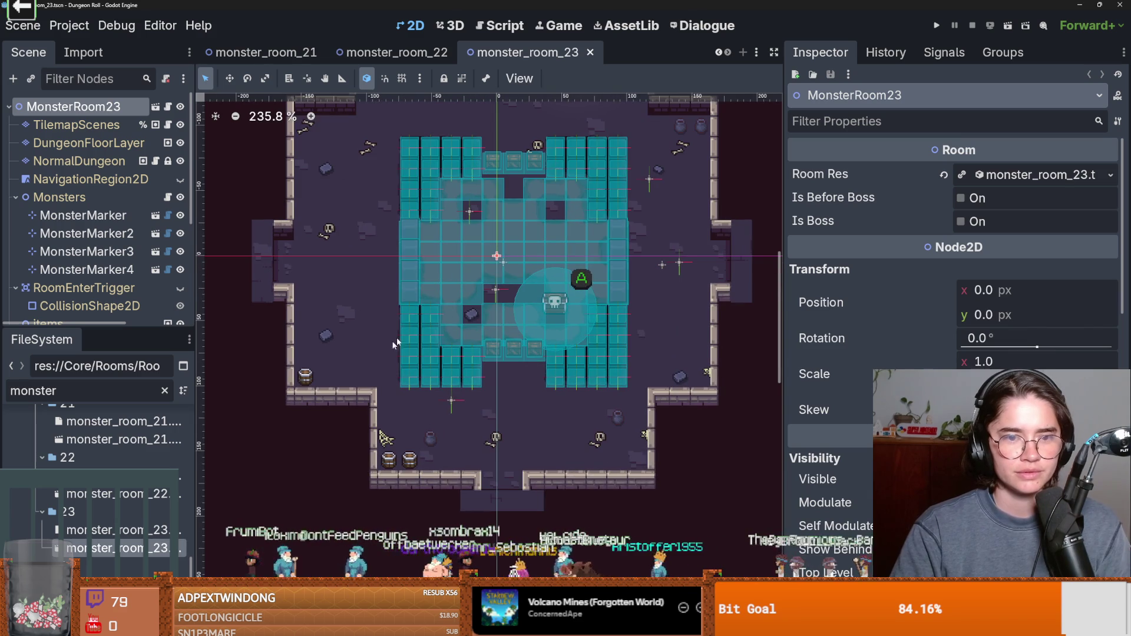
pyautogui.scroll(2, 495, 302)
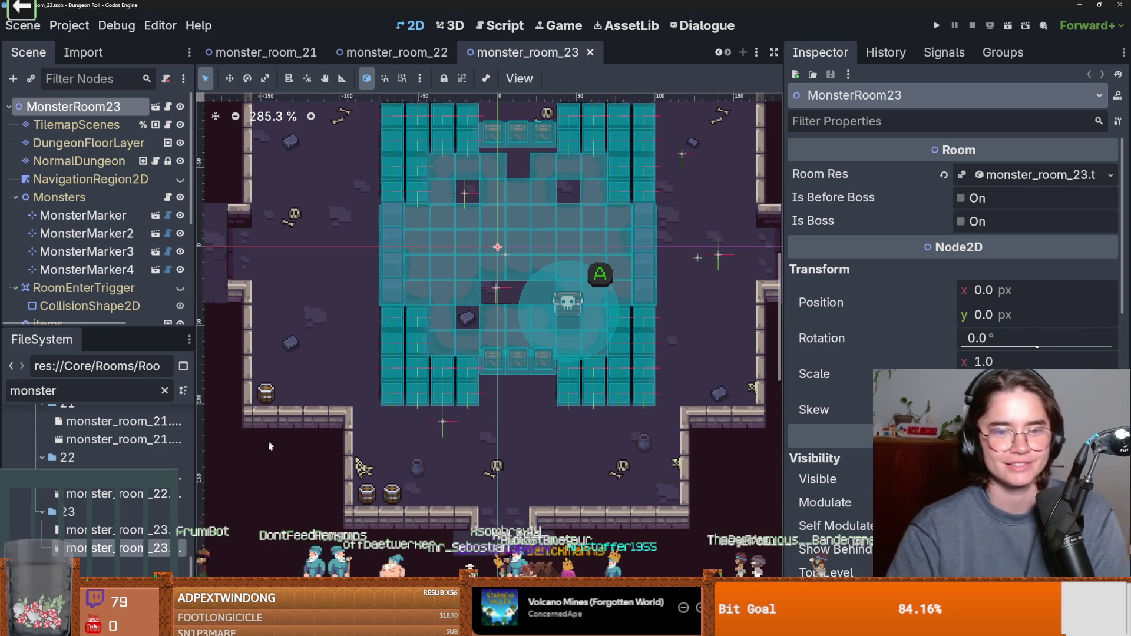
# Step: Open monster_room_24 and zoom in and out to inspect it
pyautogui.scroll(-1, 118, 501)
pyautogui.doubleClick(118, 528)
pyautogui.scroll(3, 516, 324)
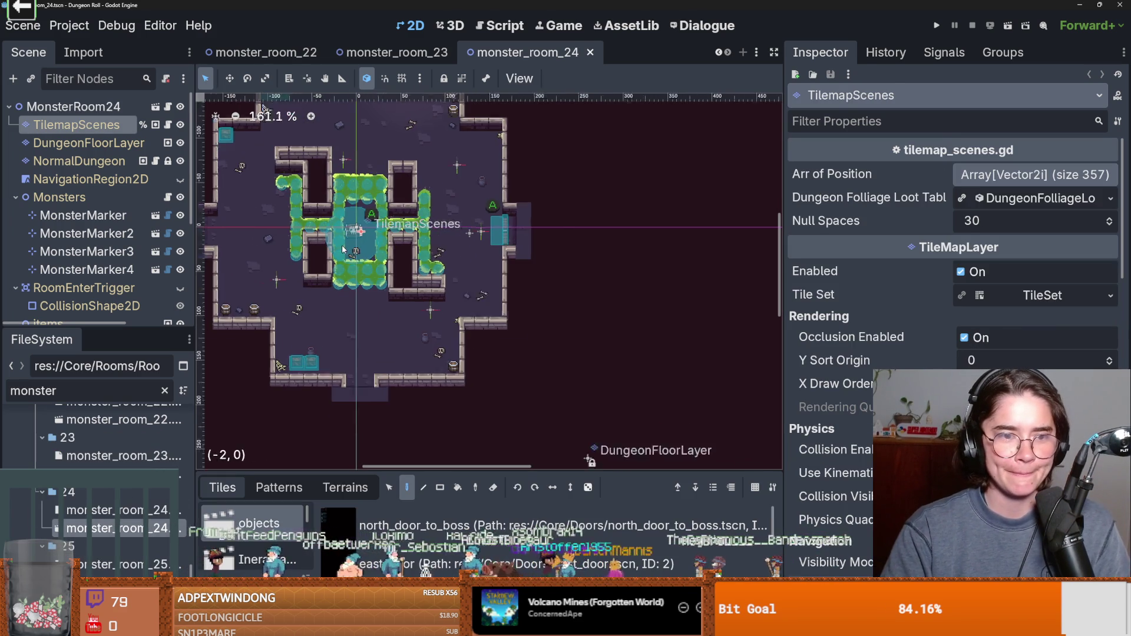
pyautogui.scroll(8, 411, 297)
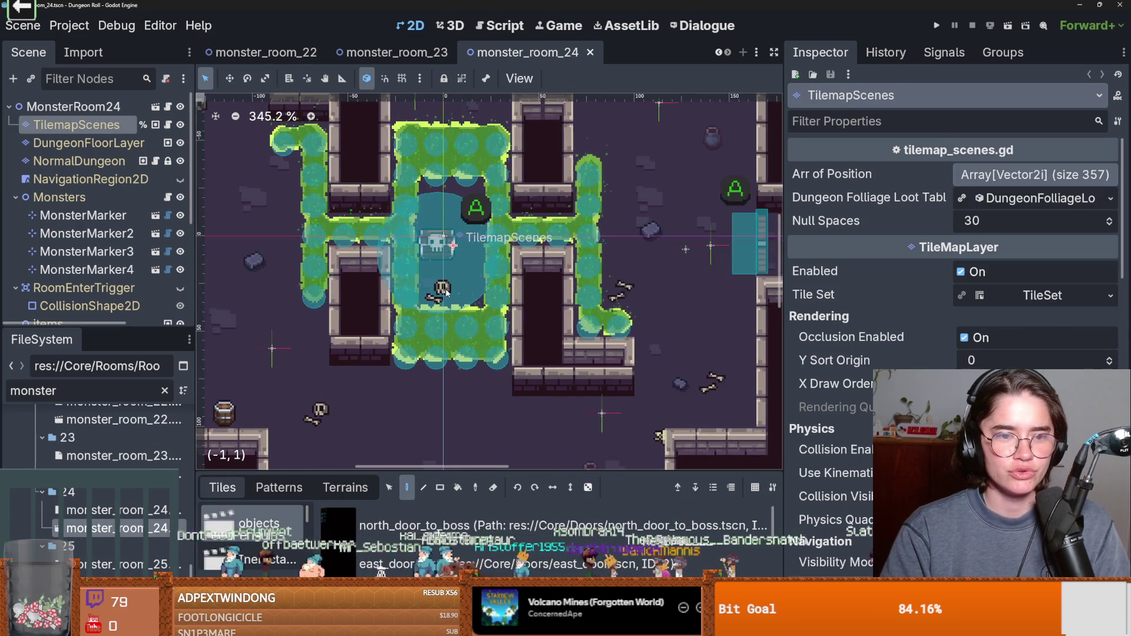
pyautogui.scroll(2, 412, 297)
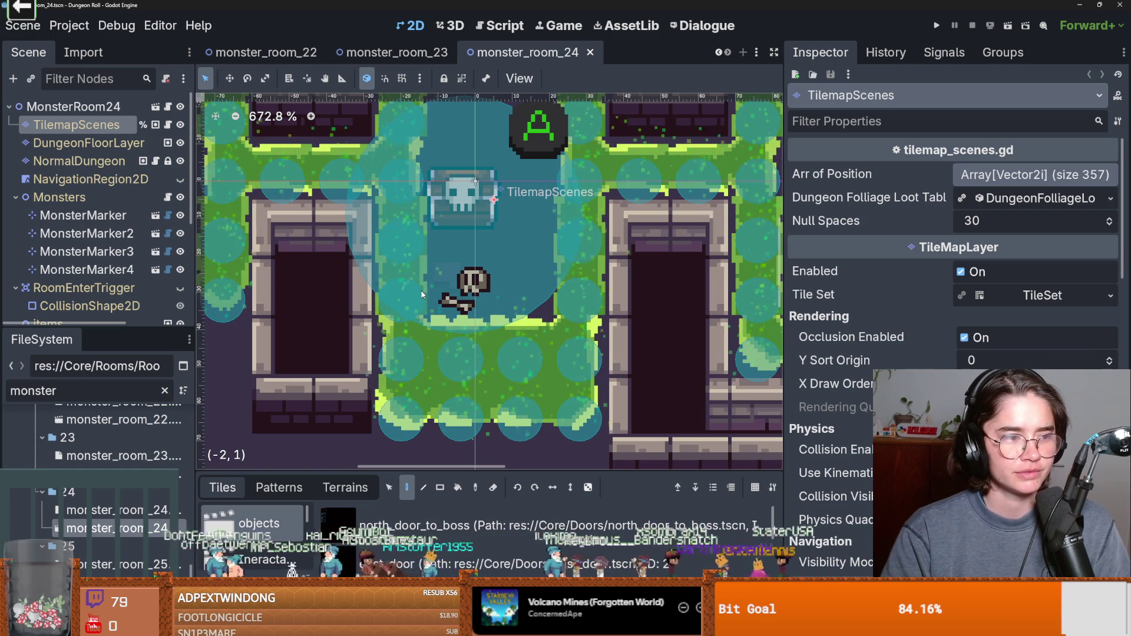
pyautogui.scroll(-2, 422, 295)
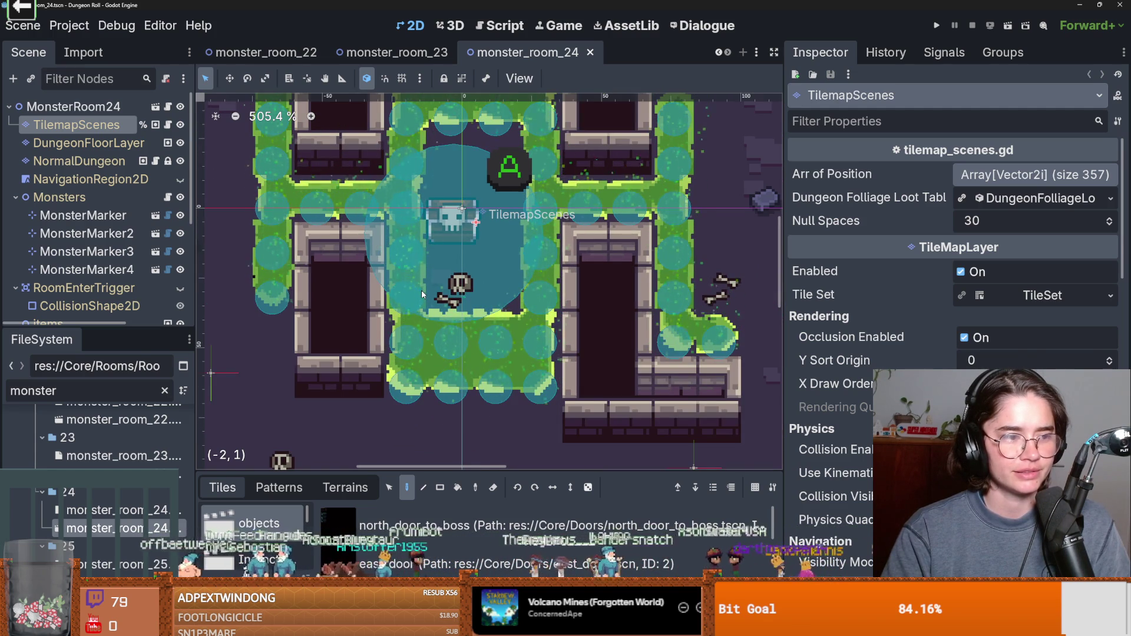
pyautogui.scroll(-2, 419, 336)
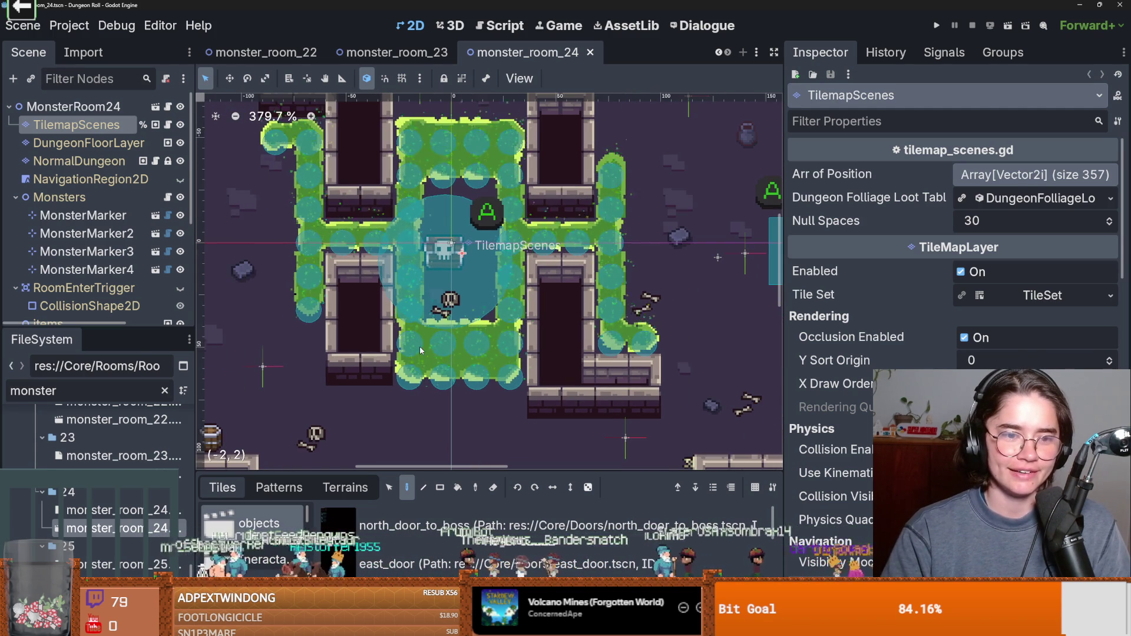
pyautogui.scroll(-3, 131, 454)
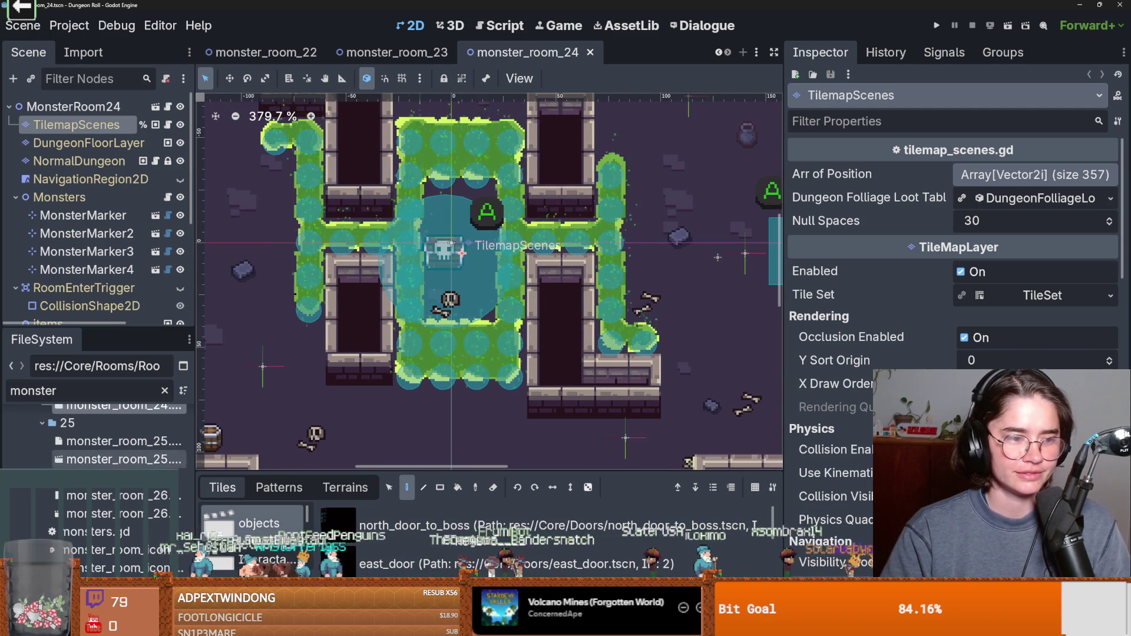
# Step: Inspect monster_room_25 and monster_room_26, then open monster_room_17
pyautogui.doubleClick(124, 459)
pyautogui.scroll(4, 419, 364)
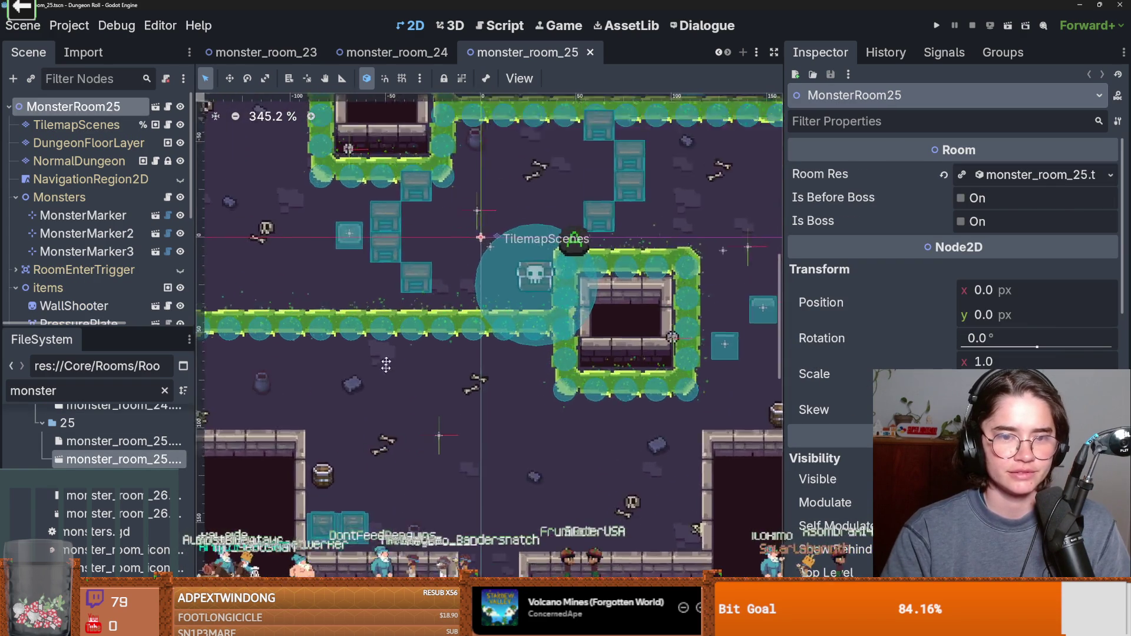
pyautogui.scroll(-2, 418, 364)
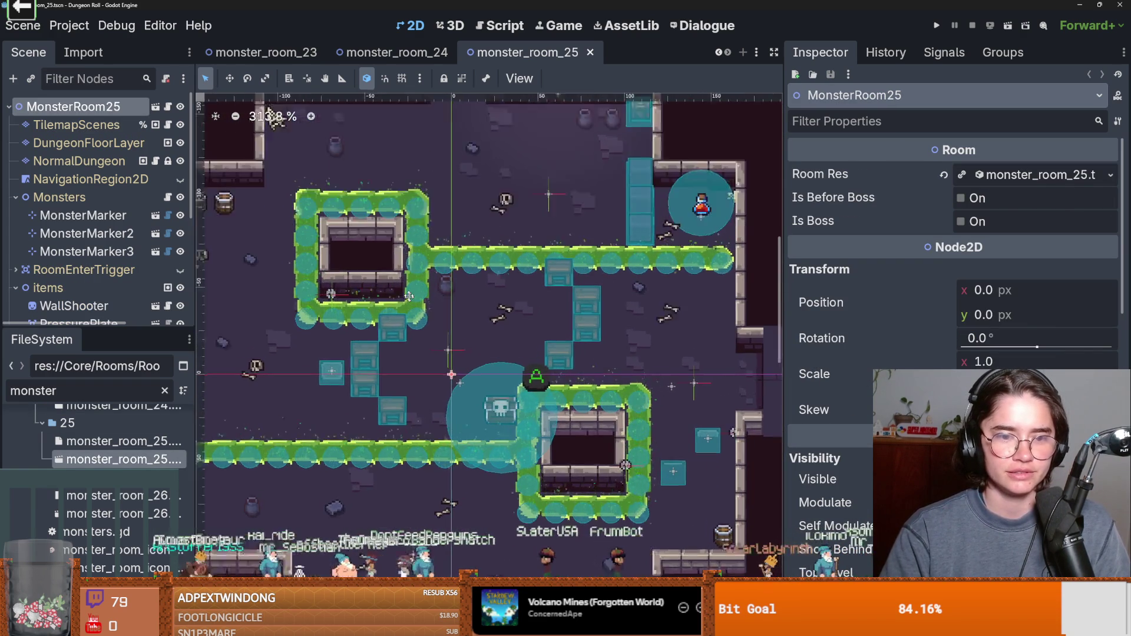
pyautogui.scroll(-1, 100, 453)
pyautogui.doubleClick(121, 435)
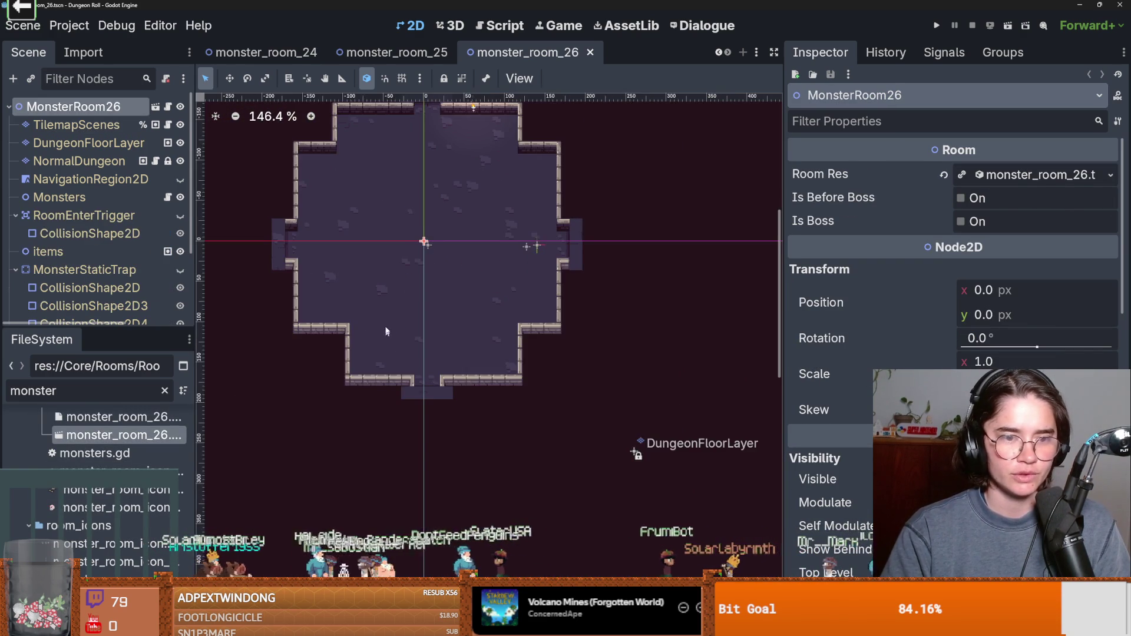
pyautogui.scroll(1, 636, 453)
pyautogui.scroll(3, 127, 463)
pyautogui.scroll(8, 118, 459)
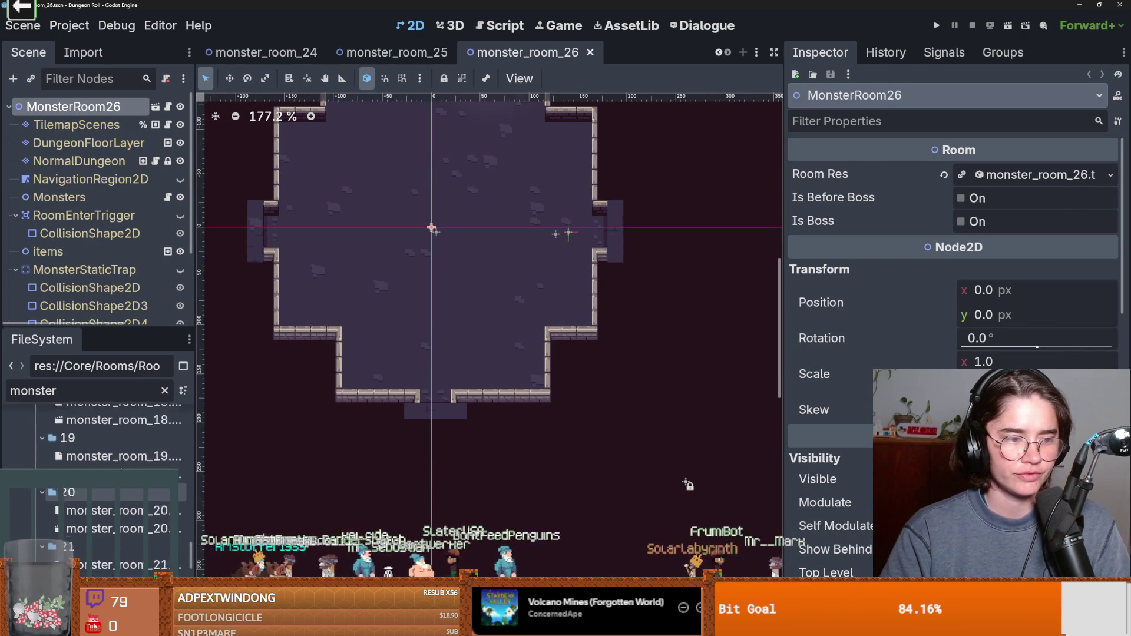
pyautogui.doubleClick(100, 441)
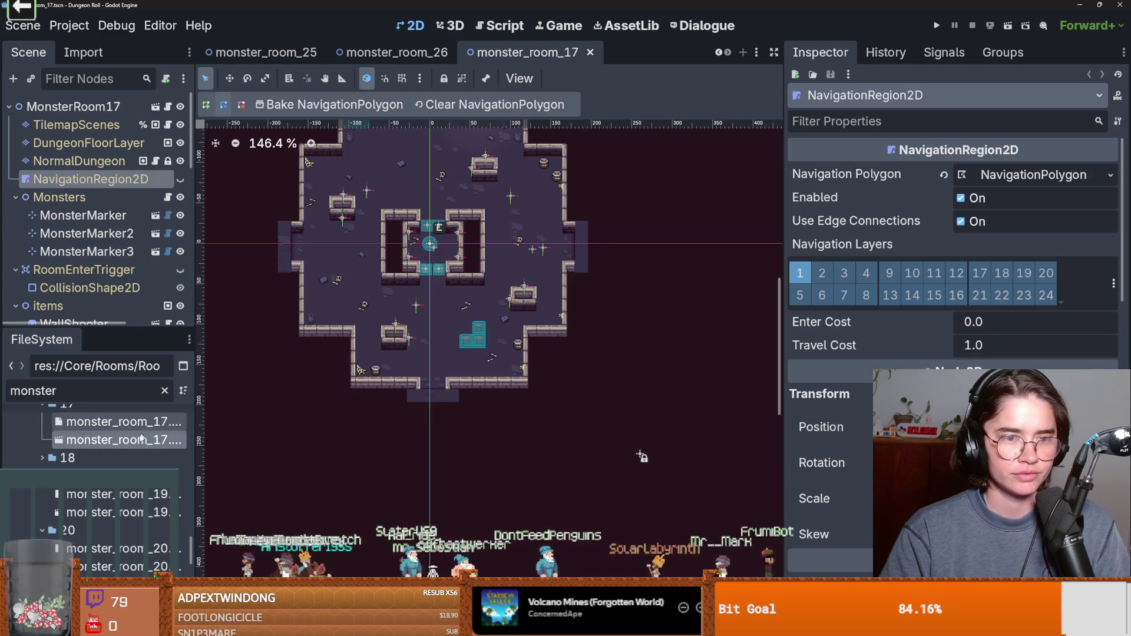
# Step: Open monster_room_19, then monster_room_20, zooming onto its lower-left navigation outline
pyautogui.doubleClick(118, 512)
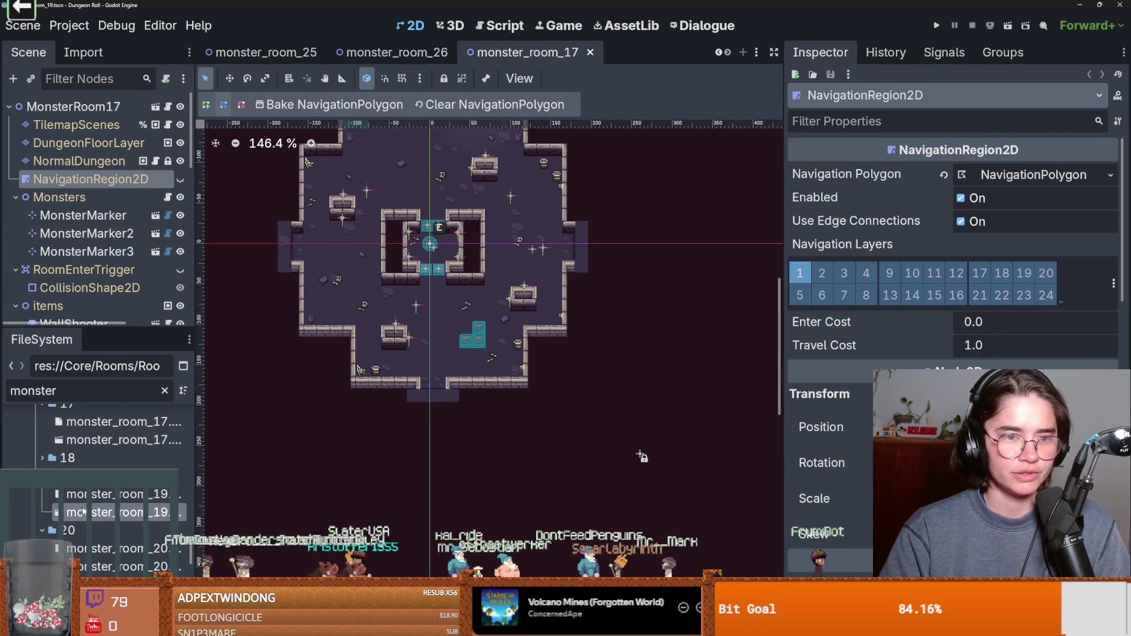
pyautogui.scroll(-2, 94, 499)
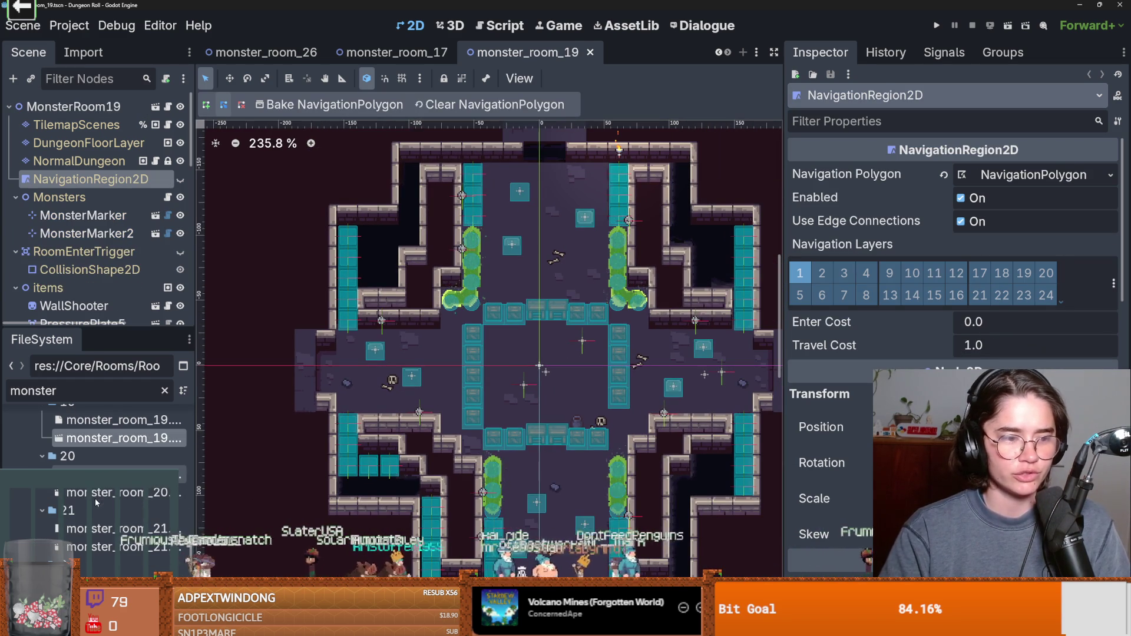
pyautogui.doubleClick(94, 493)
pyautogui.scroll(3, 530, 336)
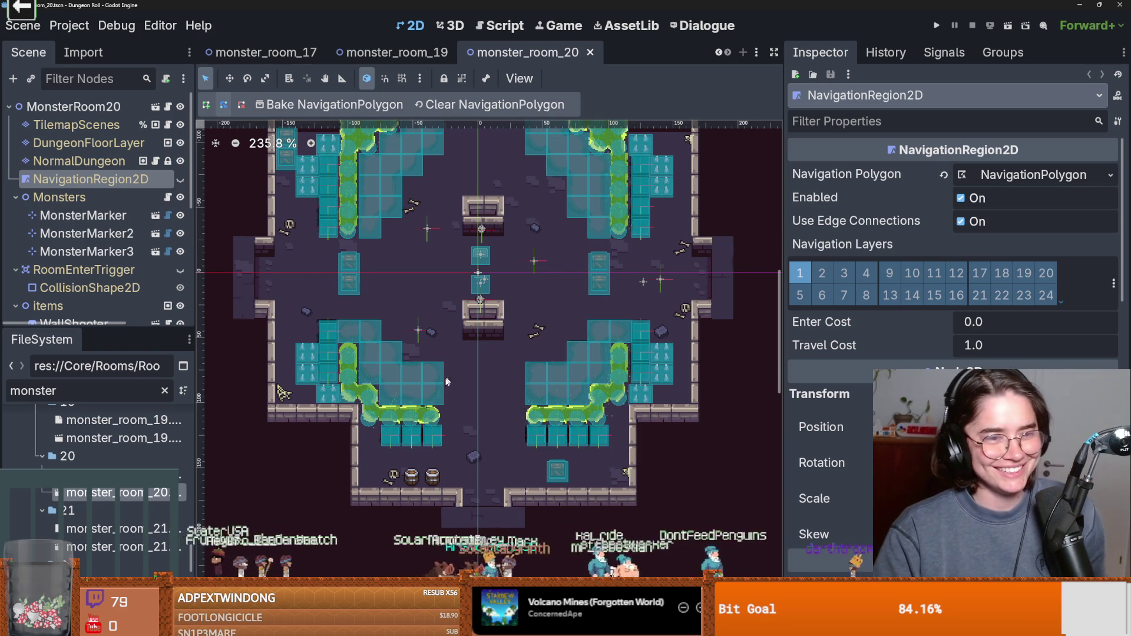
pyautogui.scroll(5, 409, 412)
pyautogui.scroll(9, 408, 411)
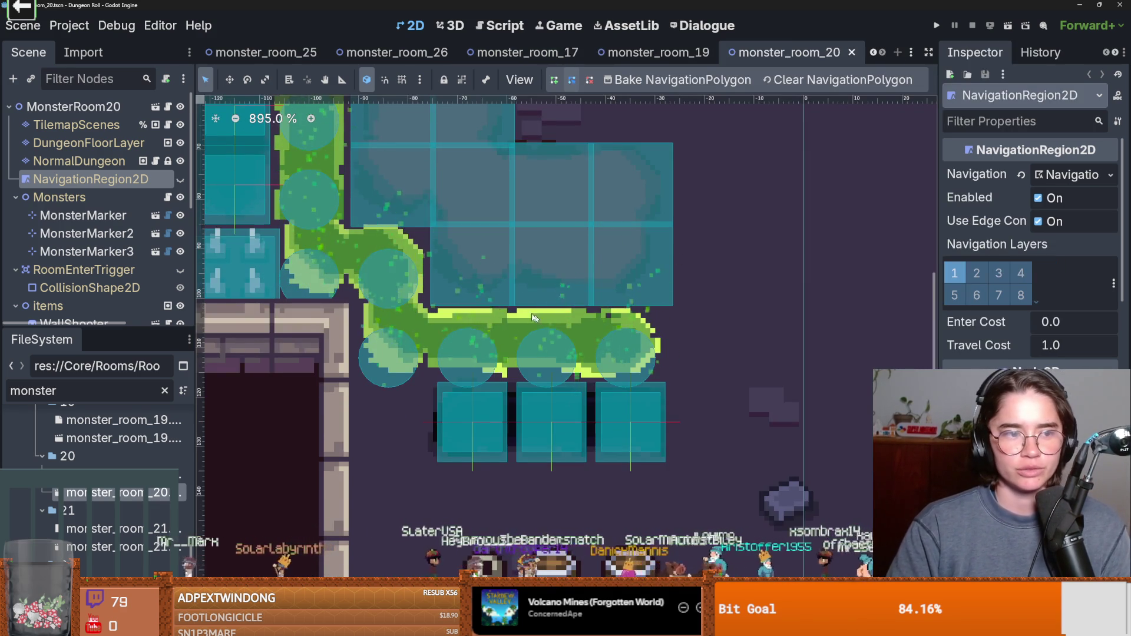
pyautogui.scroll(-3, 533, 318)
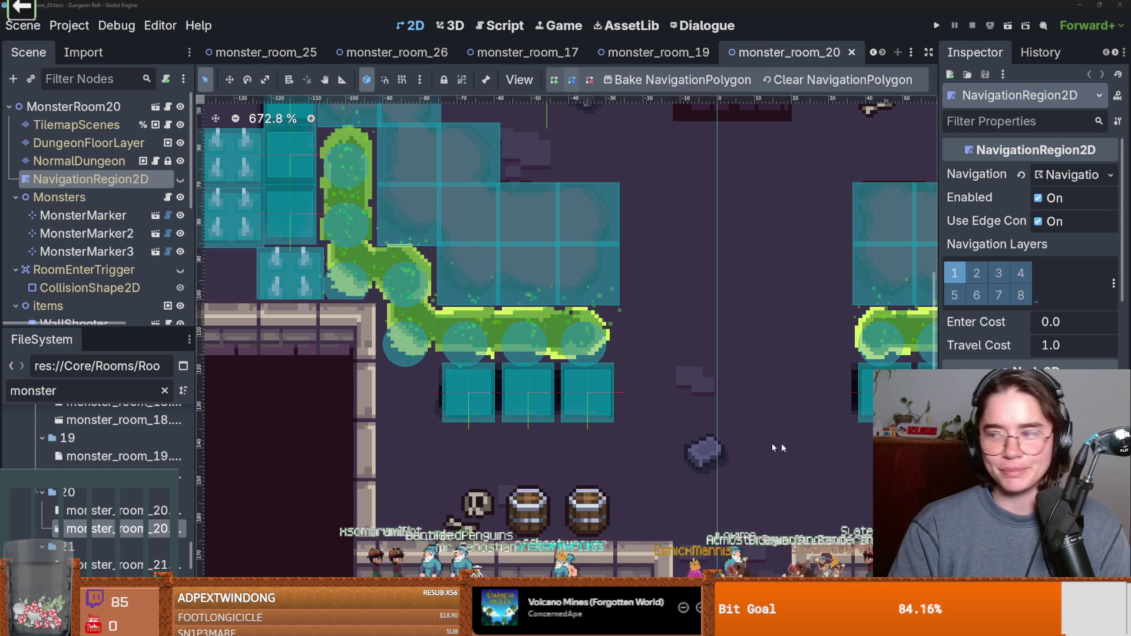
pyautogui.hotkey('alt', 'Tab')
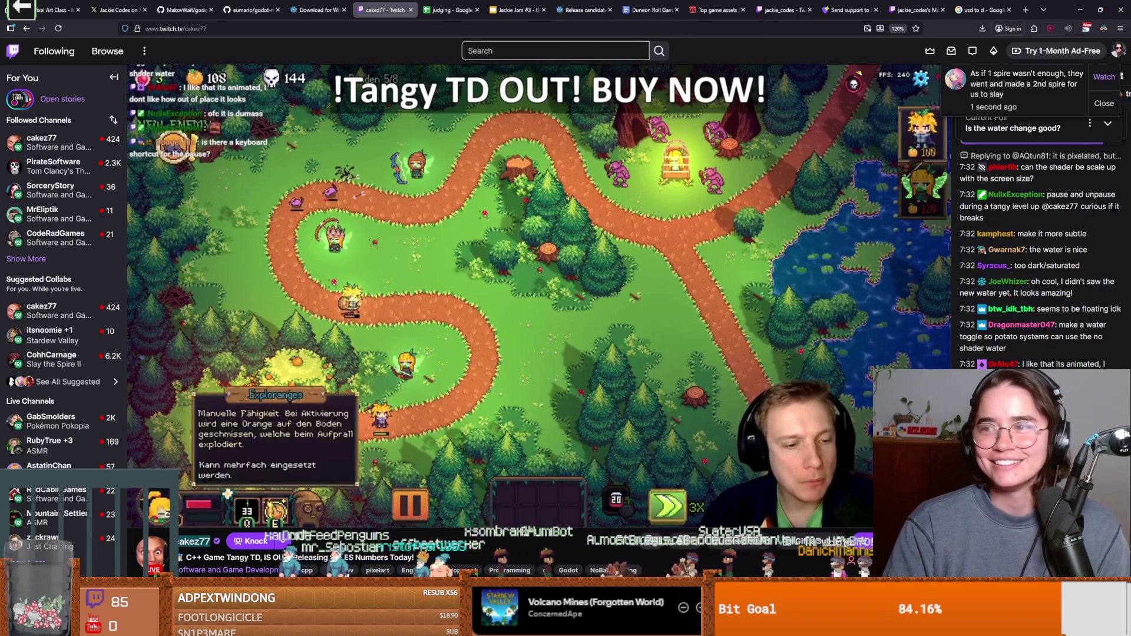
pyautogui.click(1075, 6)
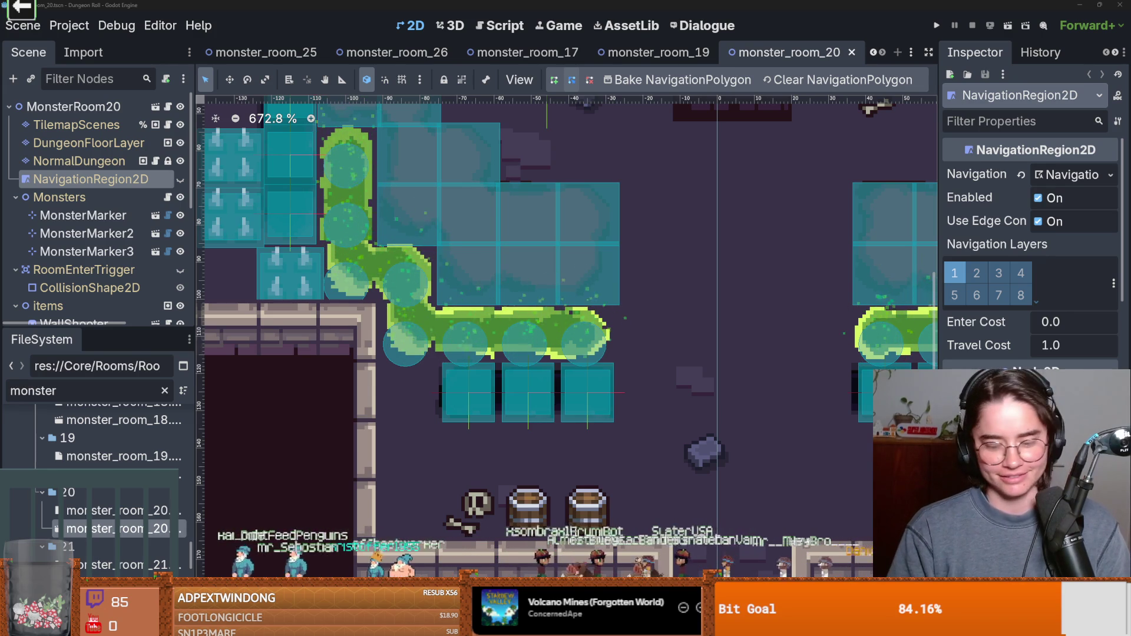